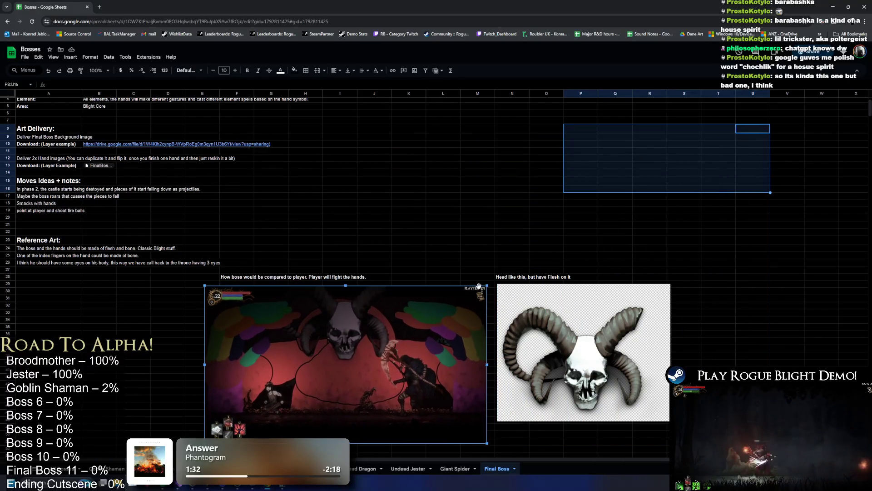
Append 'with eyes and everything (this is the icon for boss in the game right now)' to the skull caption in N28.
left_click(543, 196)
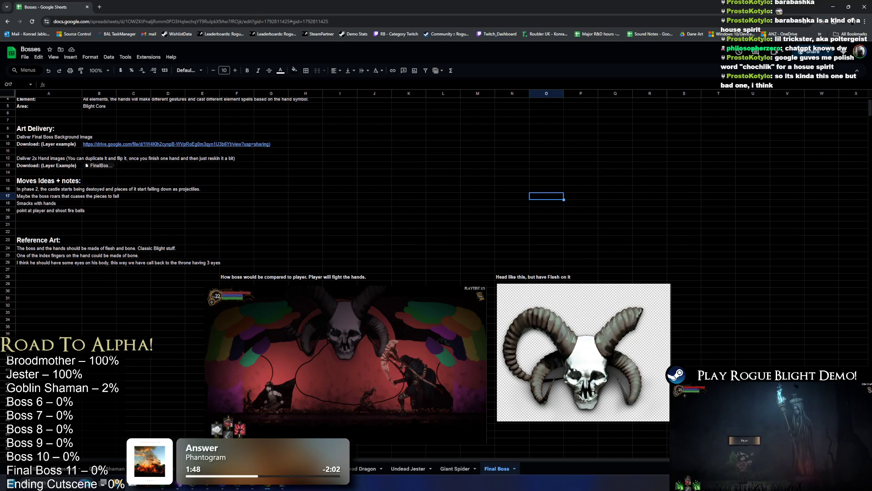
left_click(443, 231)
left_click(562, 326)
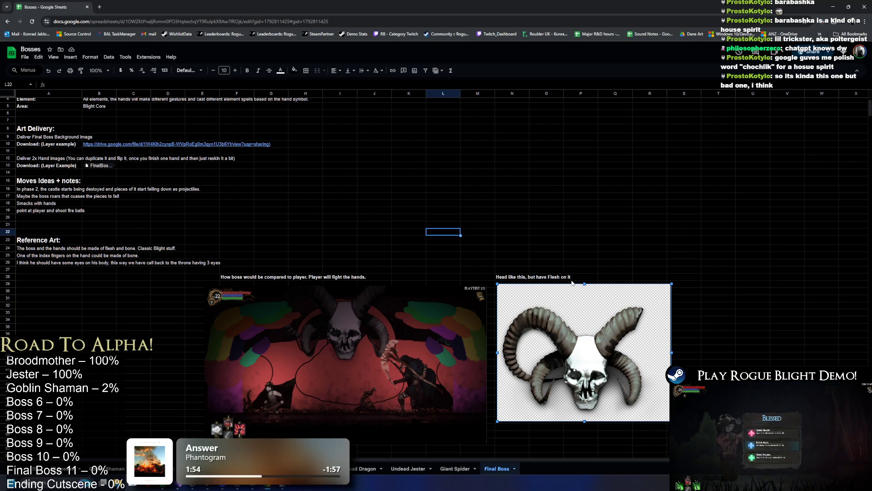
left_click(521, 277)
double_click(521, 277)
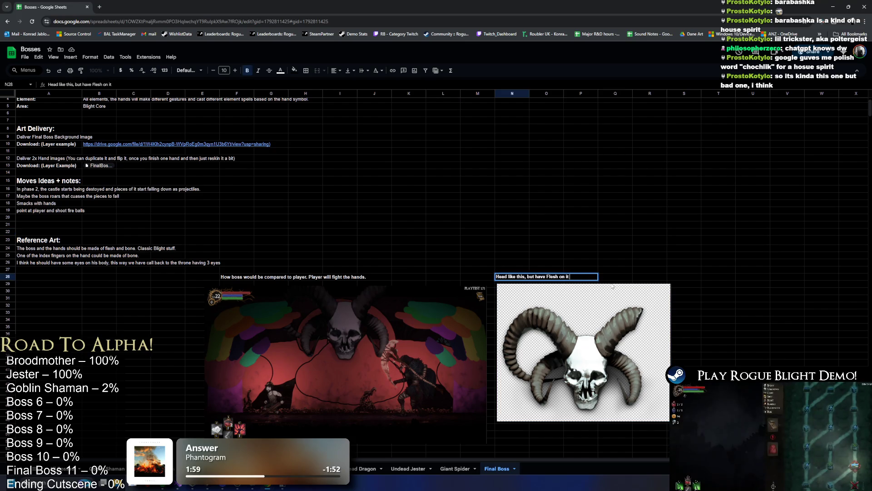
type(" with eyes and eve")
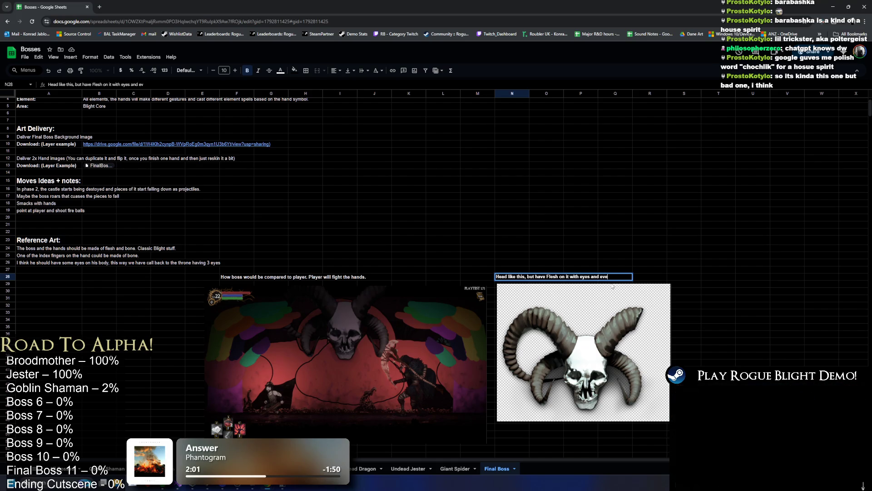
type("rything (this is the icon for")
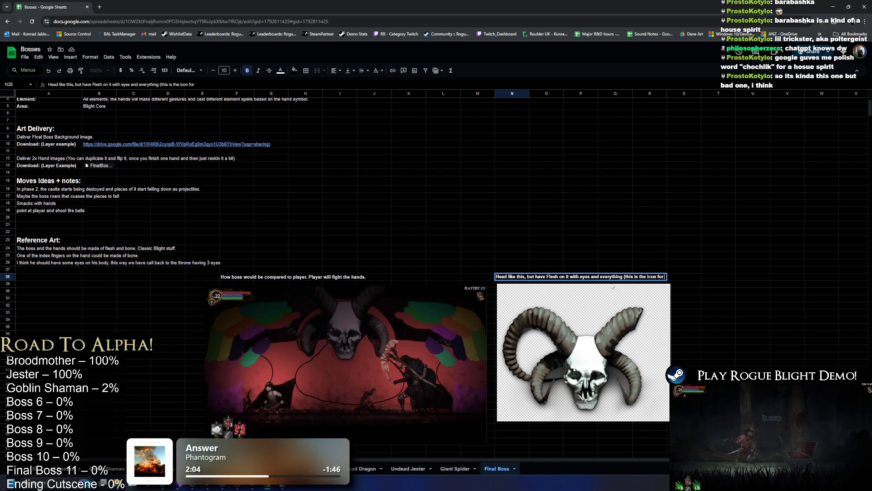
type(" boss in the game")
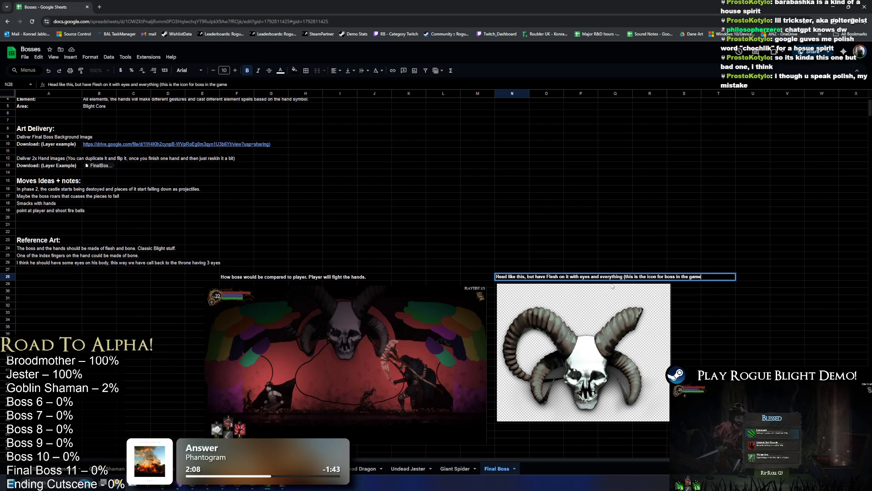
type(" right now)")
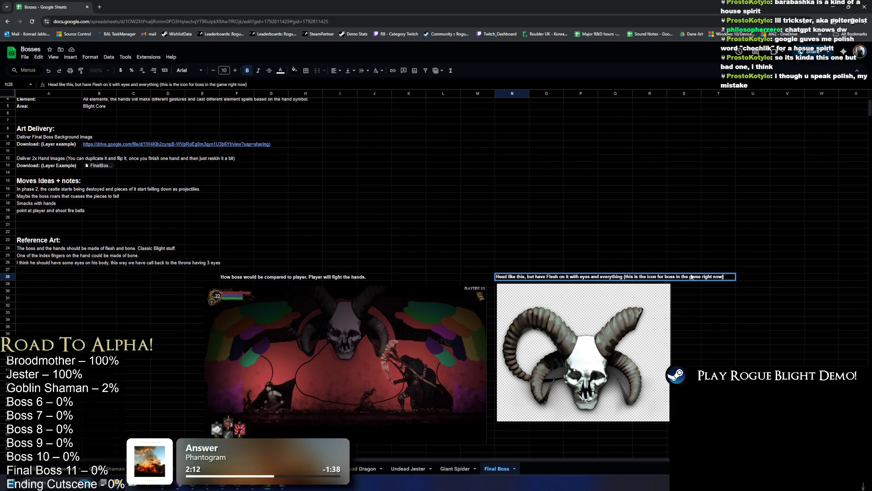
key("Return")
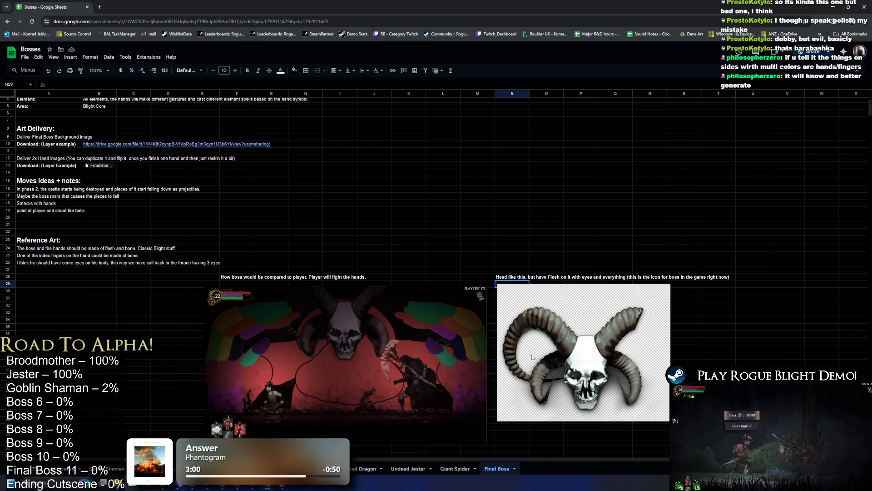
left_click(494, 198)
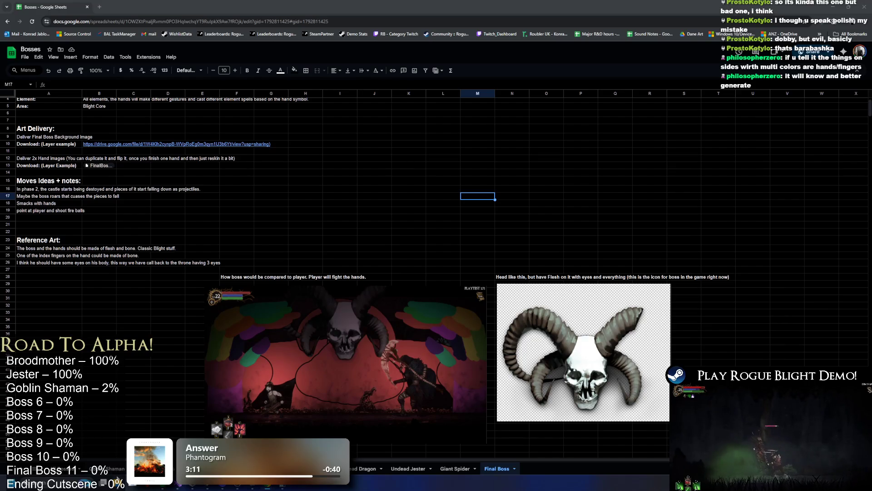
Switch to the Goblin Shaman sheet and scroll down through its reference art.
left_click(117, 470)
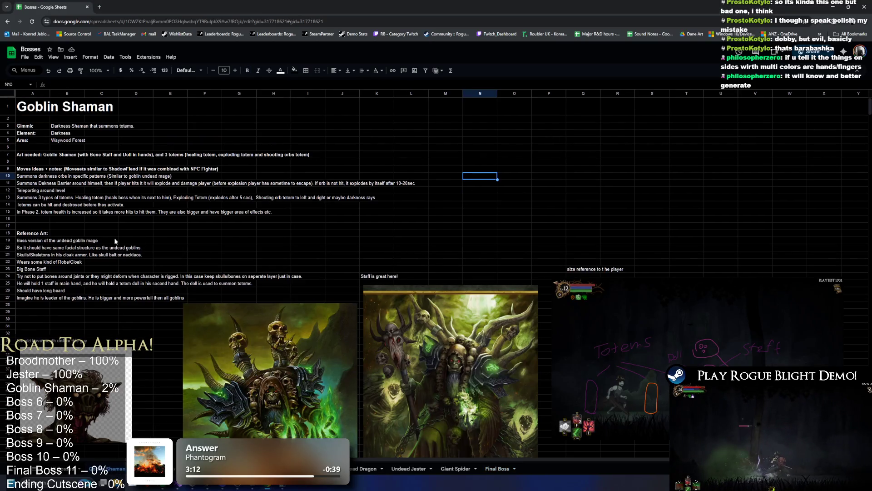
scroll(438, 175, "down", 4)
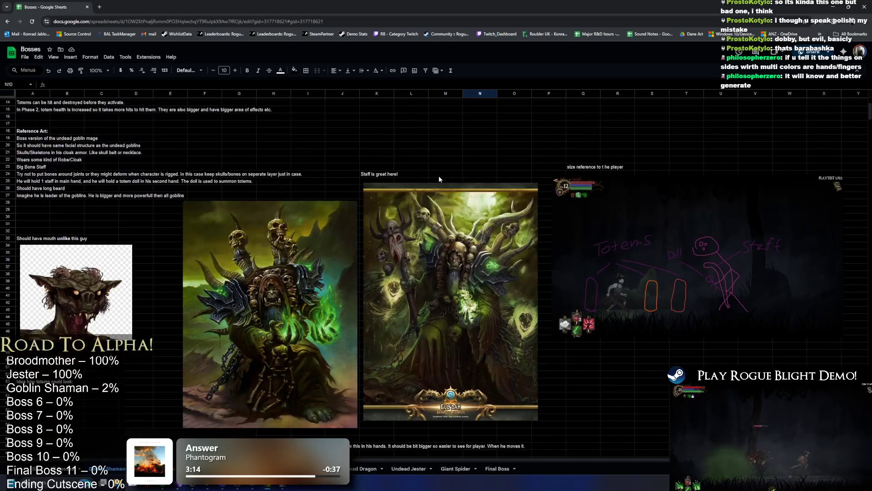
scroll(438, 175, "up", 1)
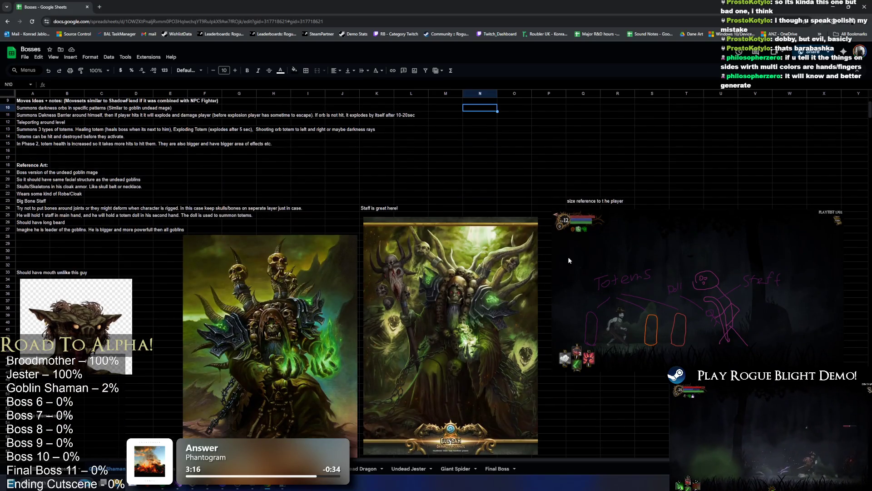
scroll(707, 280, "down", 2)
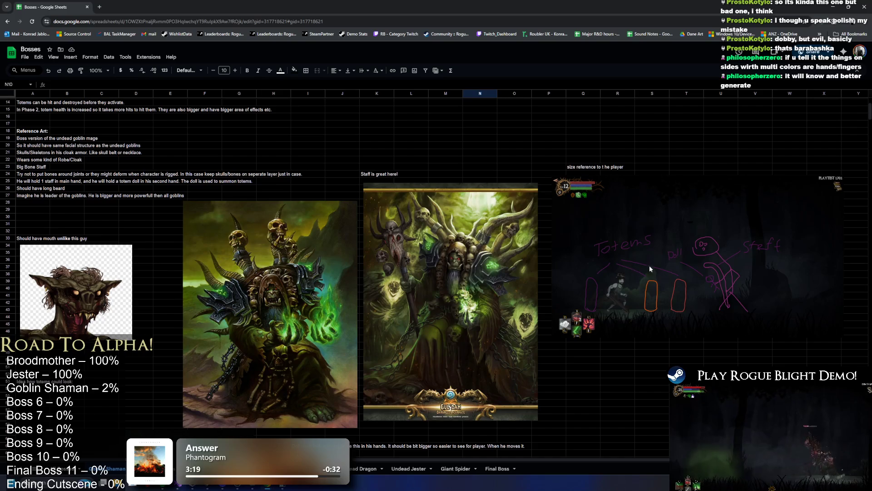
scroll(573, 237, "down", 15)
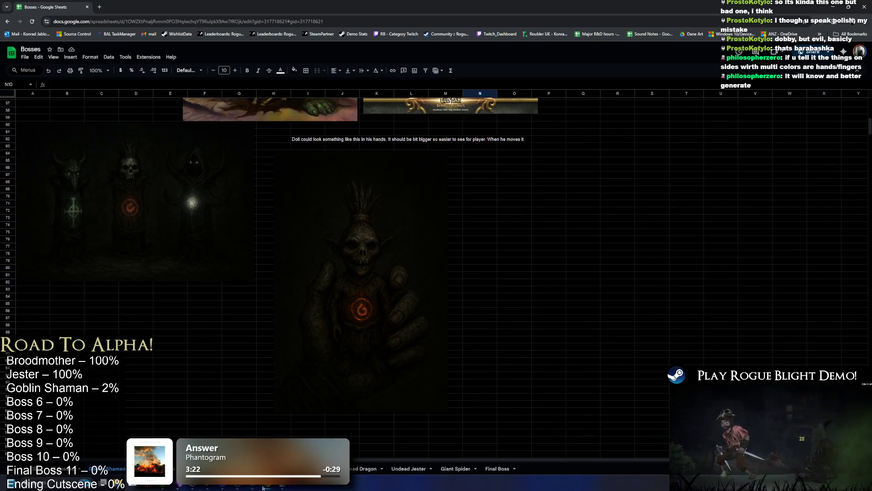
mouse_move(268, 487)
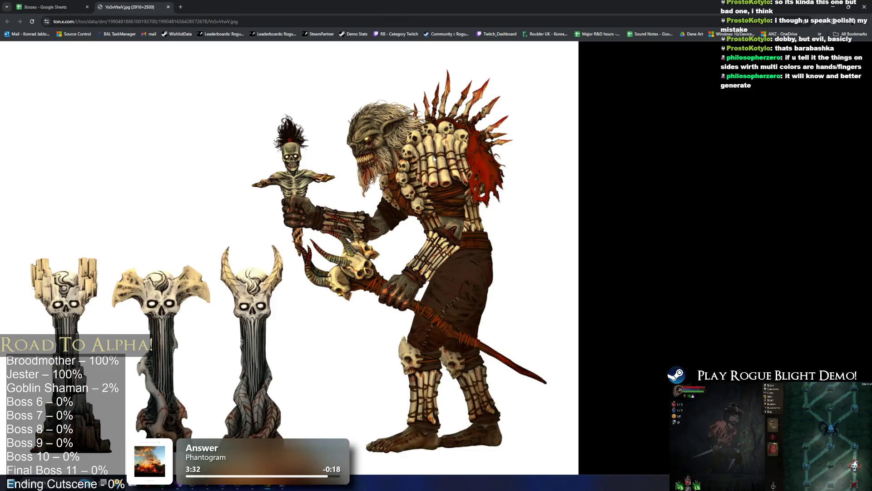
Compare the shaman-and-totems image with the Bosses sheet, then move on to the Praying Mantis sheet.
key("alt+Tab")
left_click(49, 9)
scroll(291, 207, "up", 3)
scroll(371, 287, "down", 2)
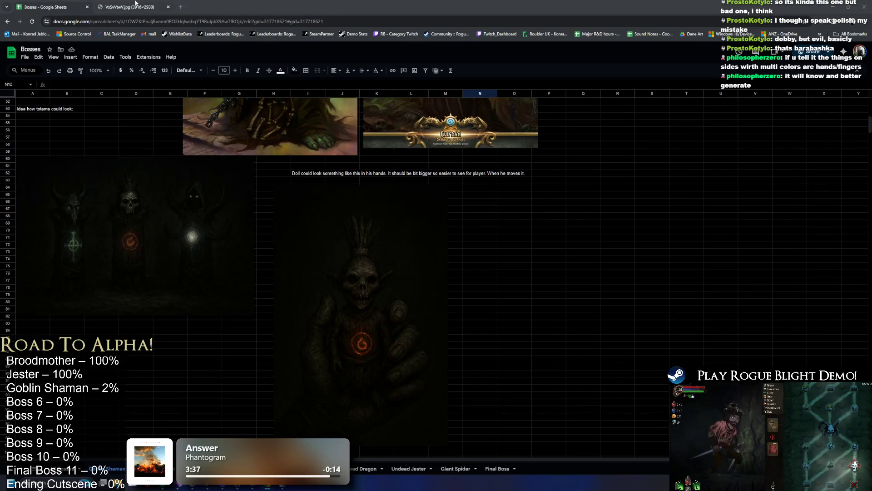
left_click(136, 5)
left_click(50, 7)
scroll(373, 167, "up", 10)
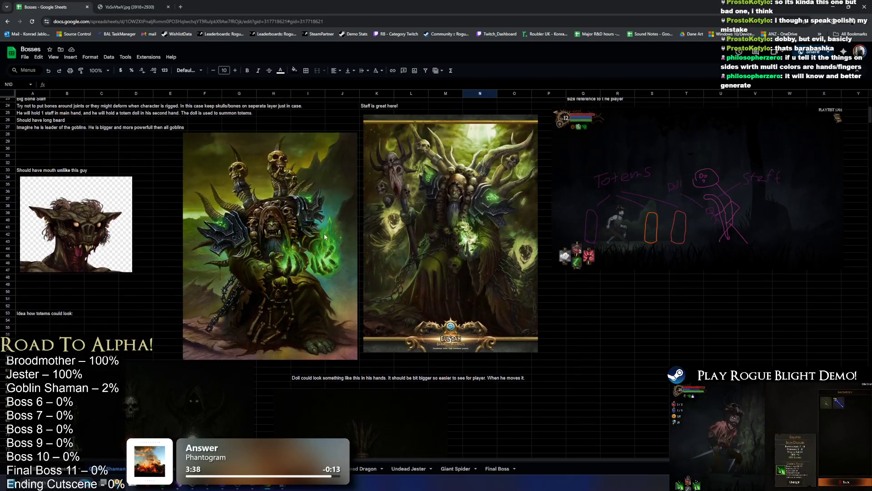
left_click(168, 7)
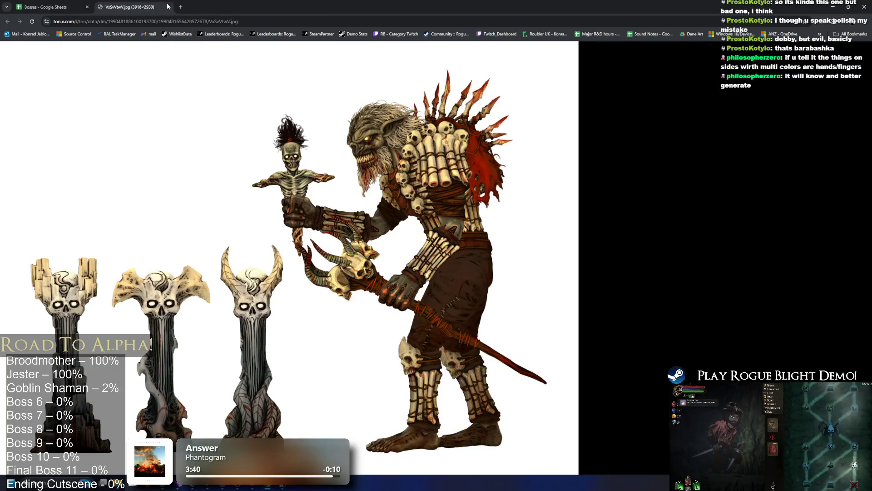
key("ctrl+Tab")
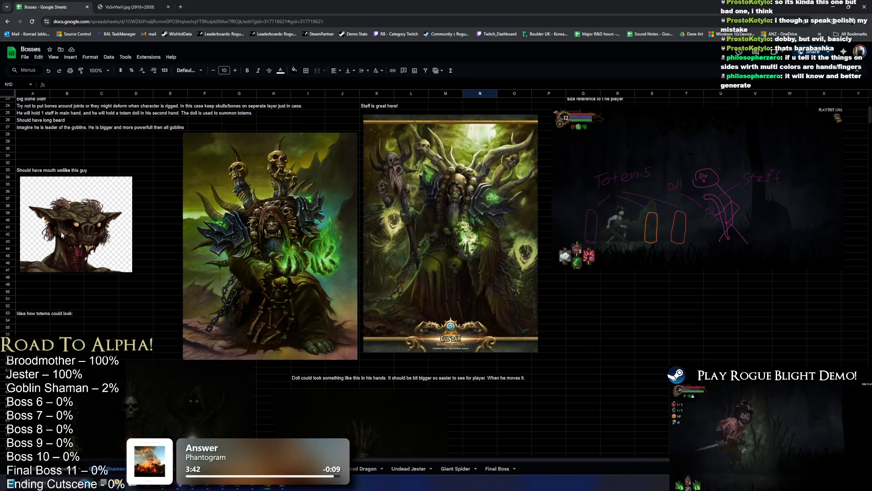
key("ctrl+Tab")
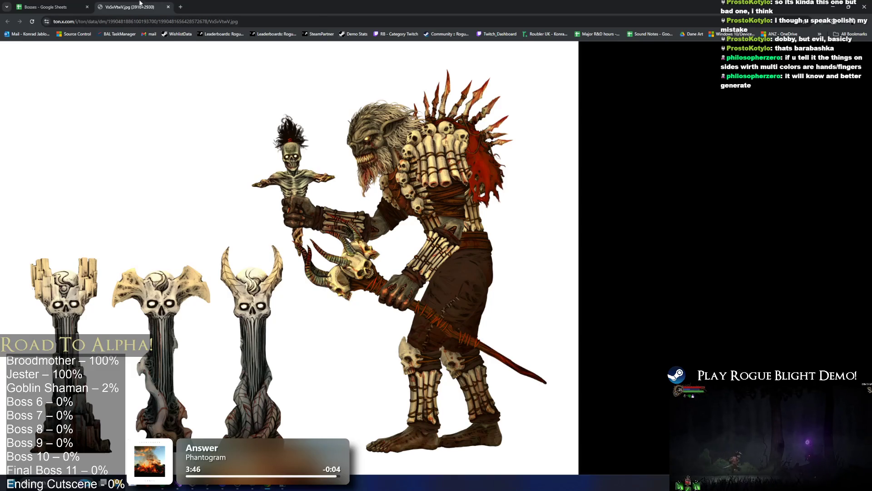
key("ctrl+Tab")
key("ctrl+shift+Page_Down")
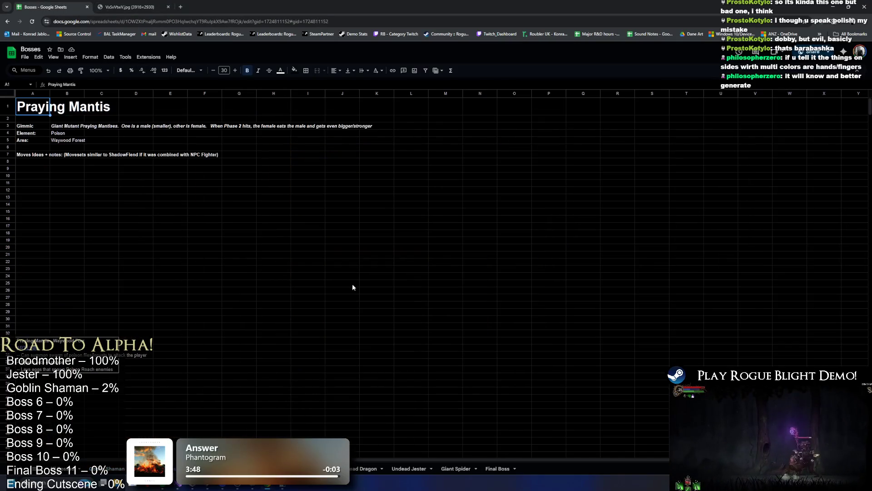
Page through Plague Doctor, Undead Flower, Undead Jester and Giant Spider sheets, then return to Final Boss.
key("ctrl+shift+Page_Down")
key("ctrl+shift+Page_Down")
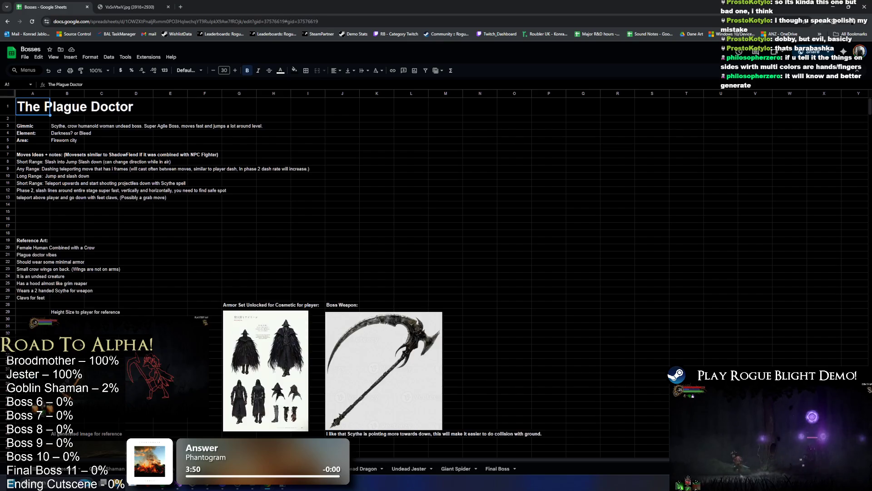
key("ctrl+shift+Page_Down")
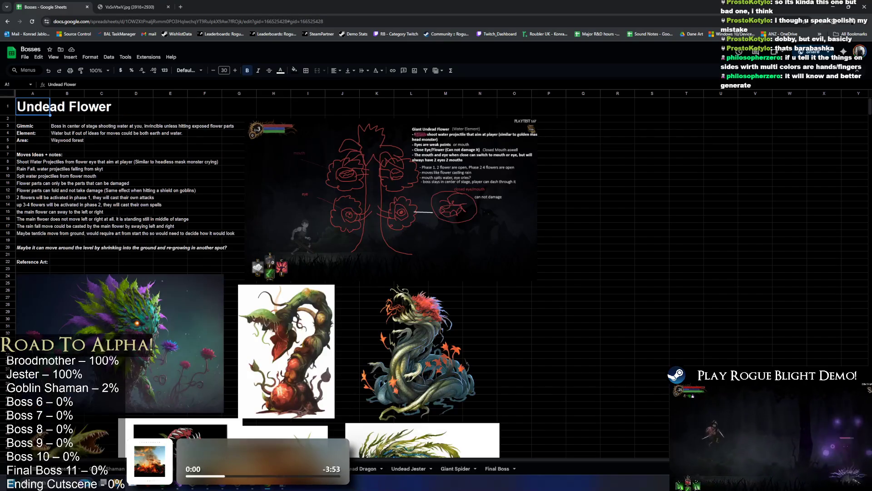
key("ctrl+shift+Page_Down")
scroll(409, 359, "down", 5)
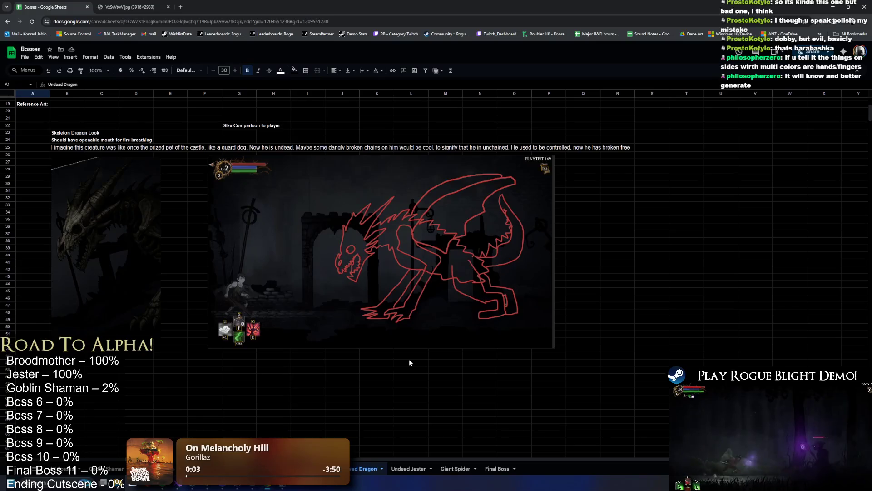
left_click(411, 469)
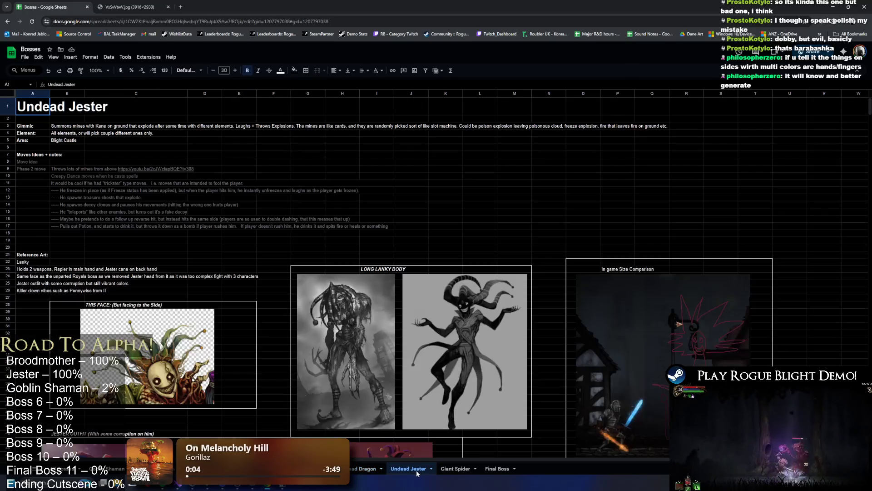
scroll(470, 376, "down", 5)
scroll(470, 376, "up", 5)
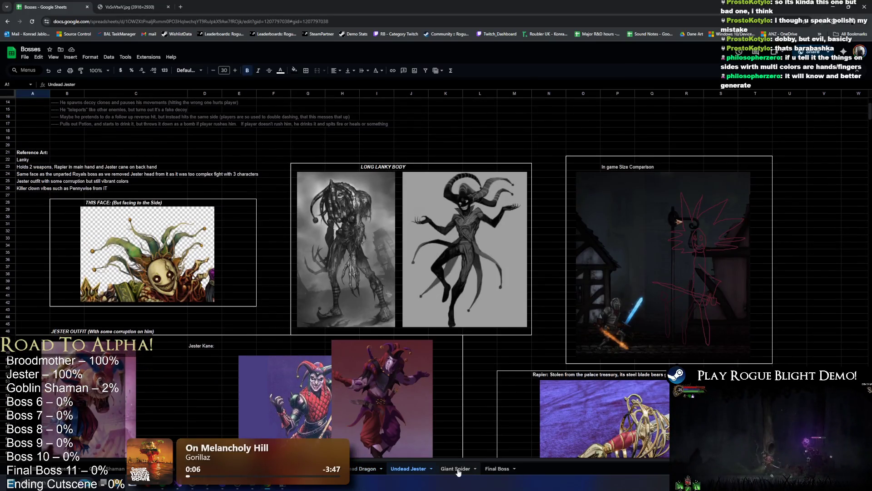
left_click(457, 468)
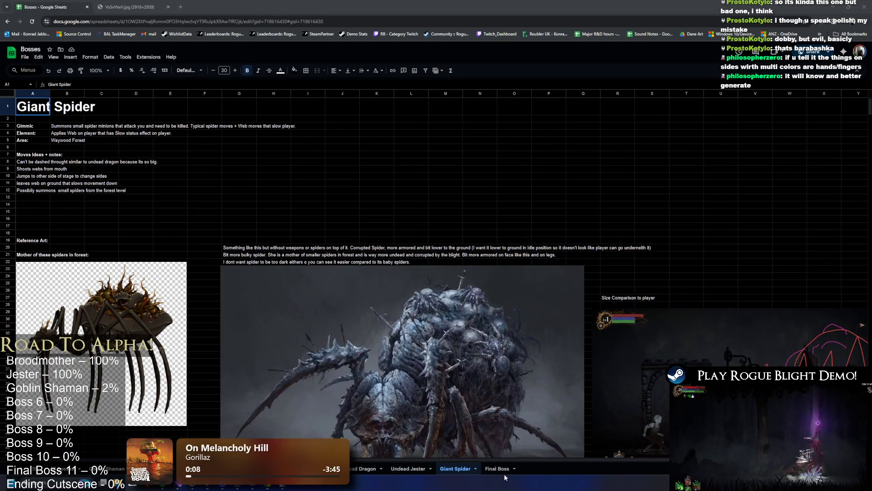
left_click(504, 473)
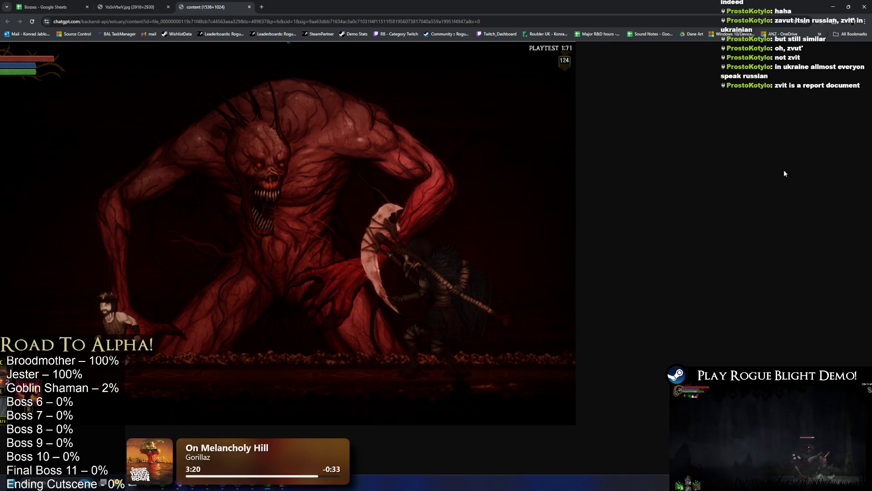
Close the VxSvVtwV.jpg image tab and return to the Bosses spreadsheet.
key("alt+Tab")
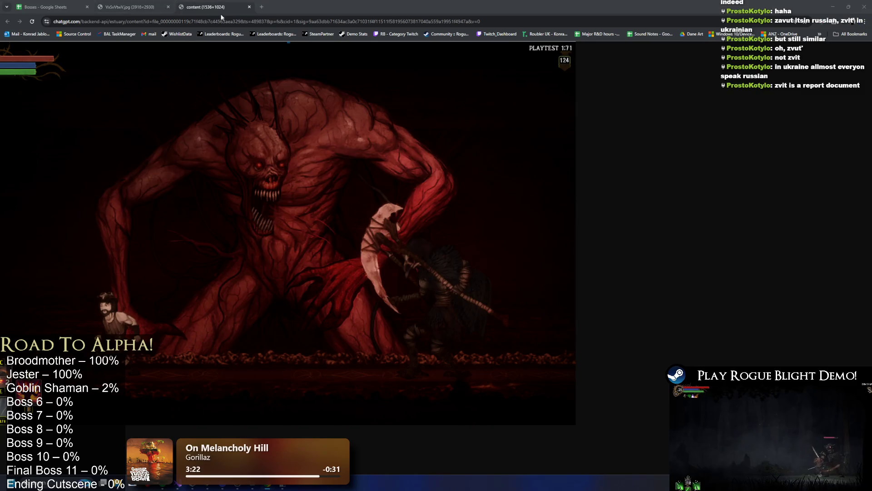
left_click(162, 6)
left_click(184, 8)
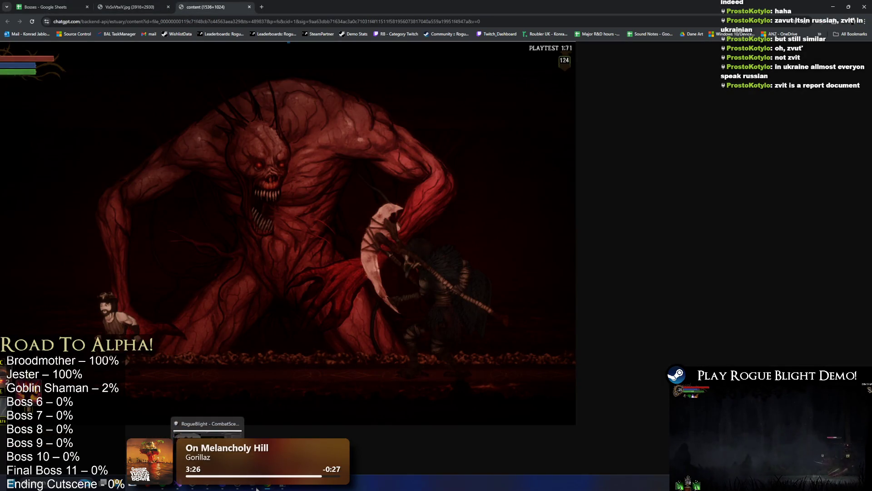
key("alt+Tab")
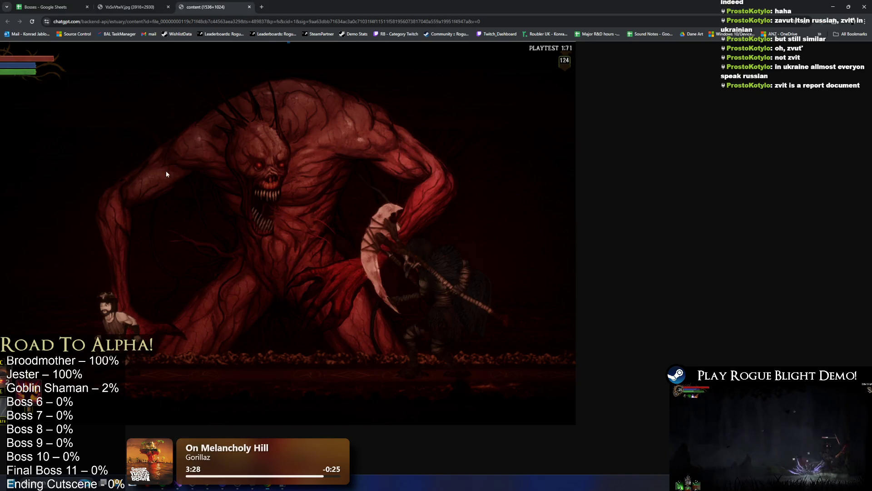
left_click(130, 6)
left_click(168, 6)
left_click(60, 4)
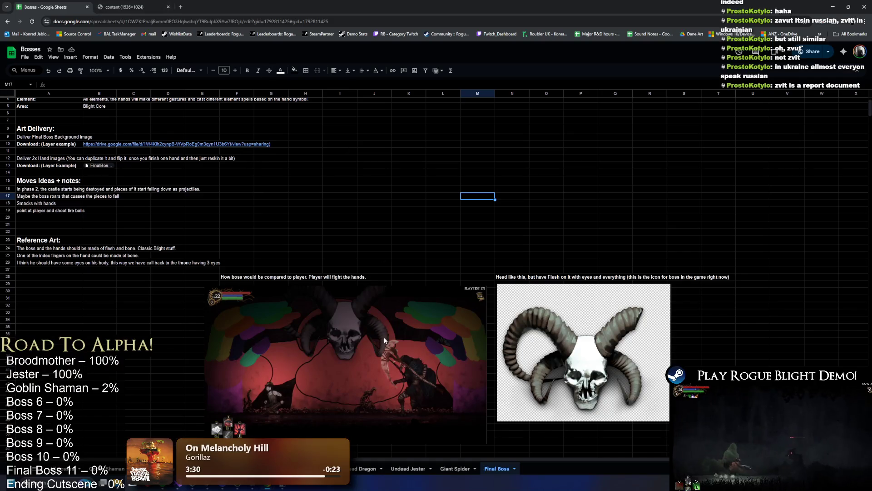
Enlarge the boss game screenshot on the sheet and compare it with the red monster image.
left_click(449, 245)
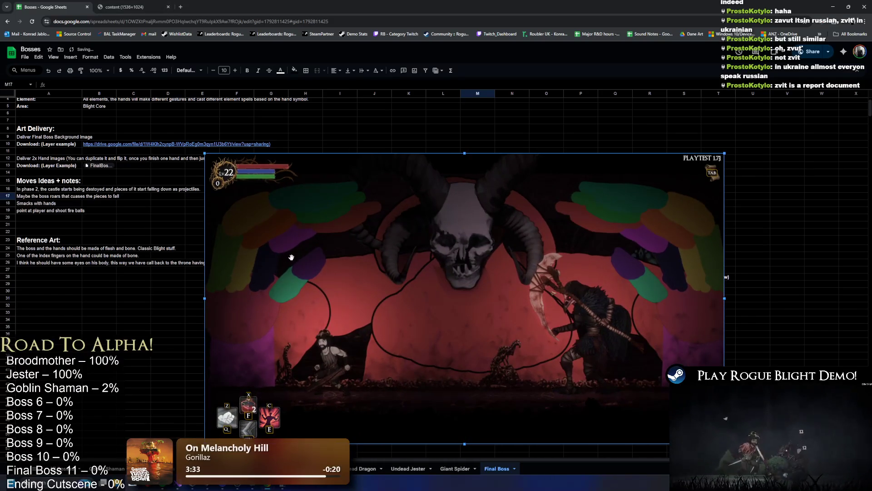
left_click(130, 6)
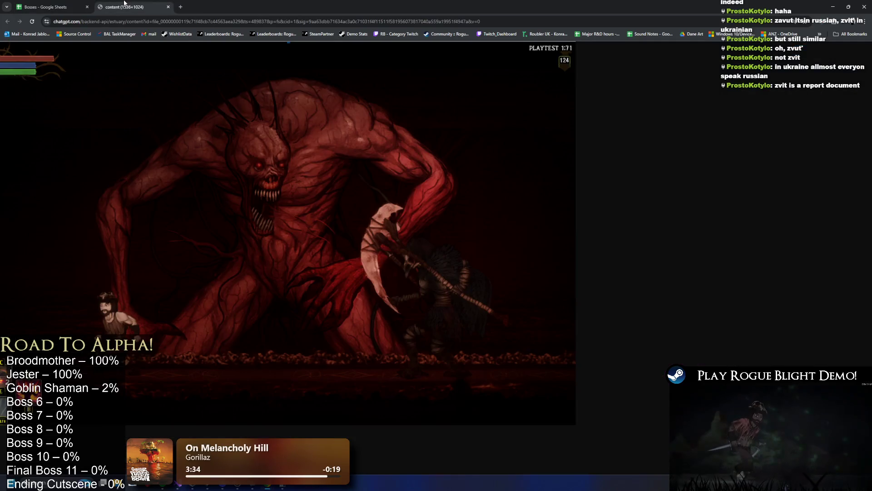
left_click(43, 4)
left_click(130, 7)
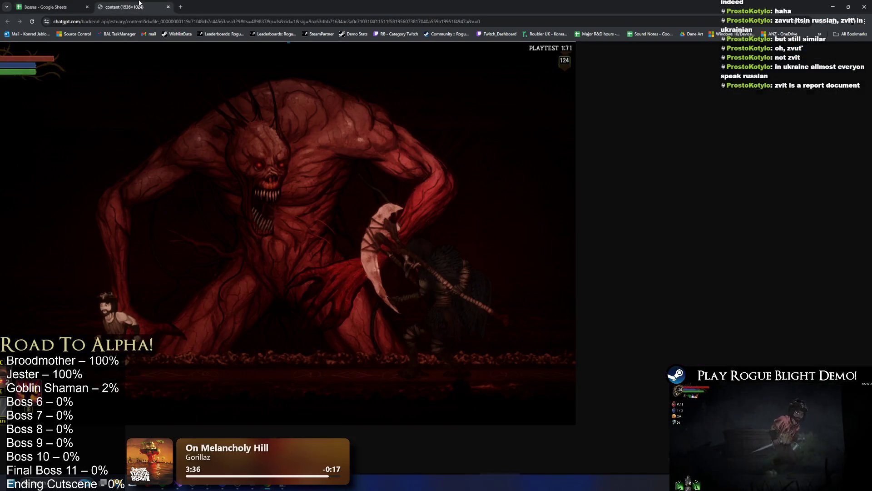
key("ctrl+Tab")
left_click(154, 4)
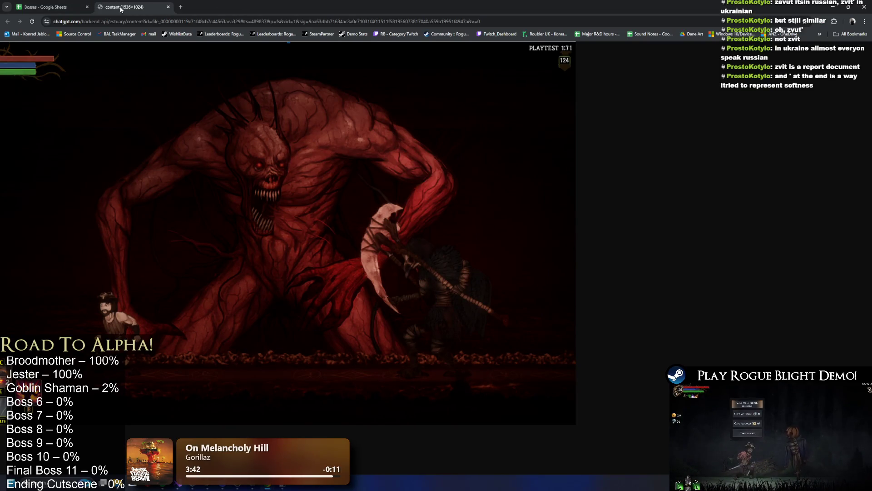
left_click(65, 4)
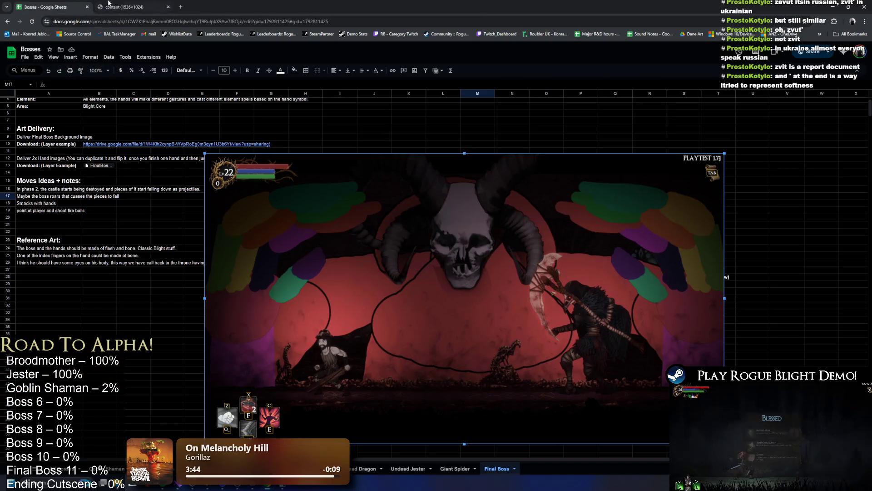
left_click(125, 4)
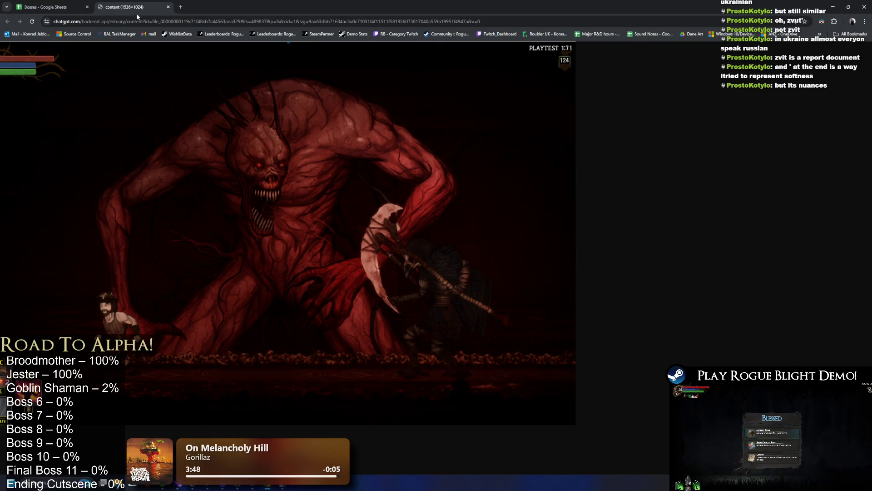
key("ctrl+Tab")
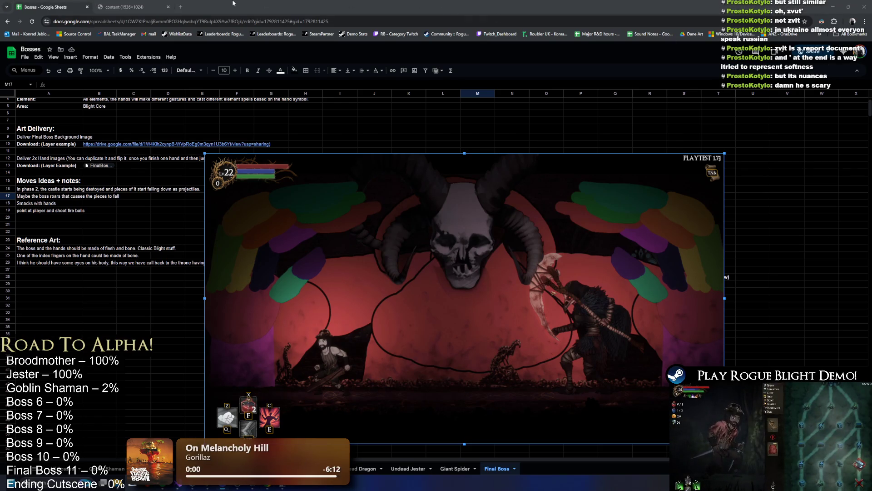
Close the red monster image tab, leaving the Bosses spreadsheet window in front.
key("ctrl+t")
key("ctrl+w")
left_click(155, 4)
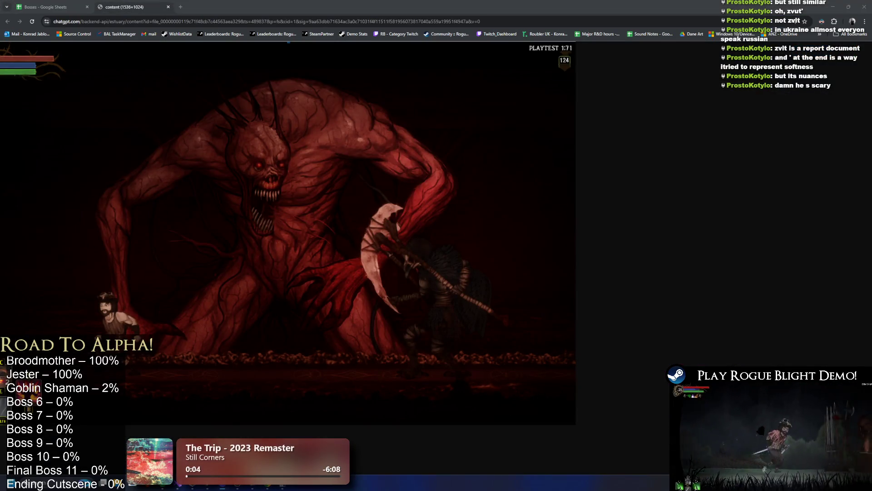
key("alt+Tab")
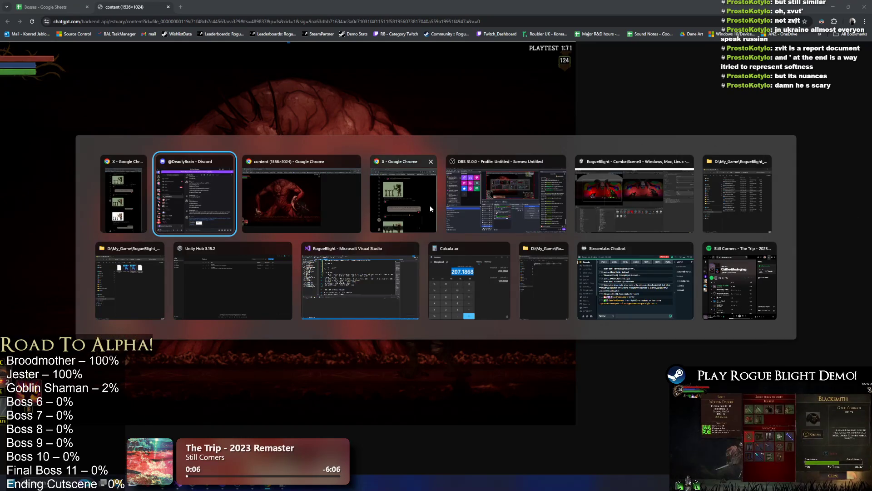
key("alt+Tab")
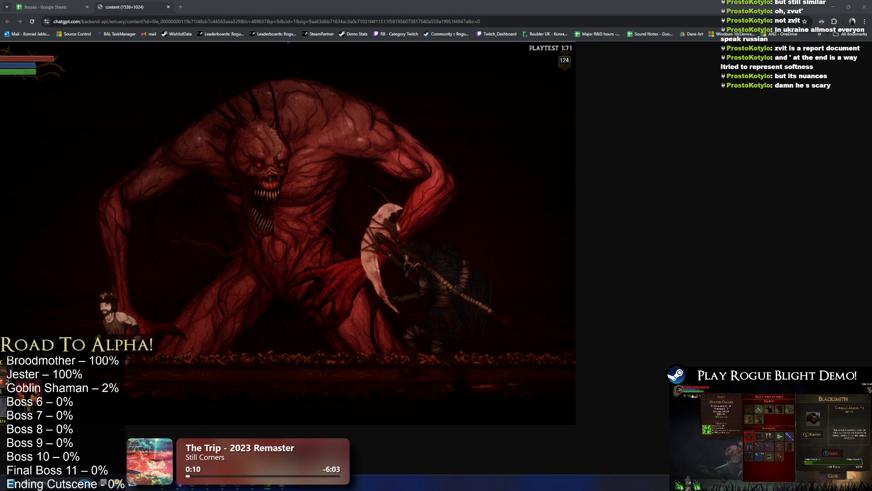
key("ctrl+w")
key("alt+Tab")
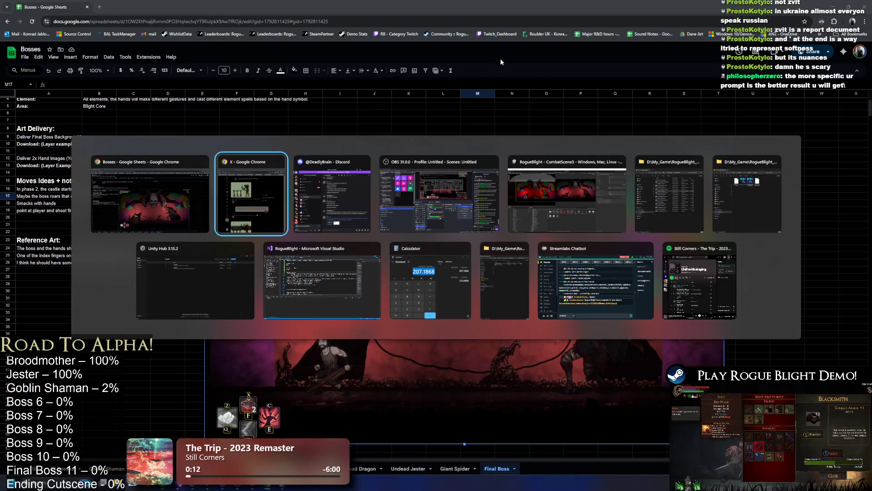
left_click(150, 196)
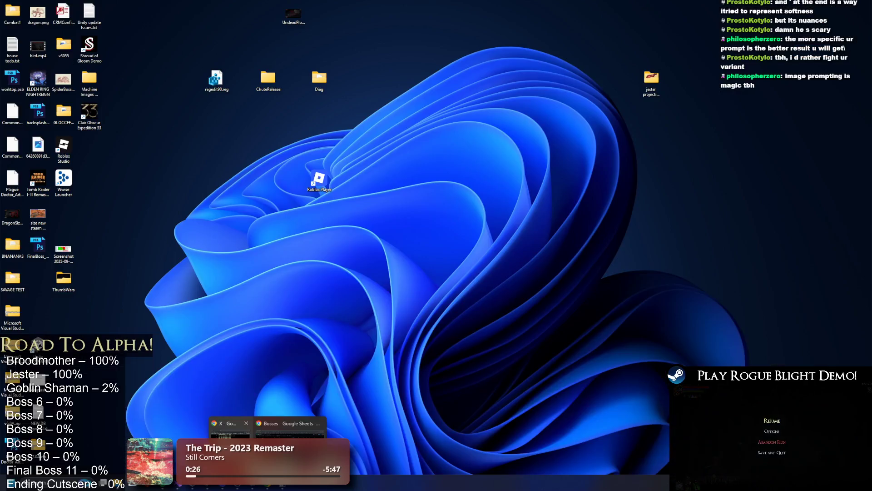
key("Escape")
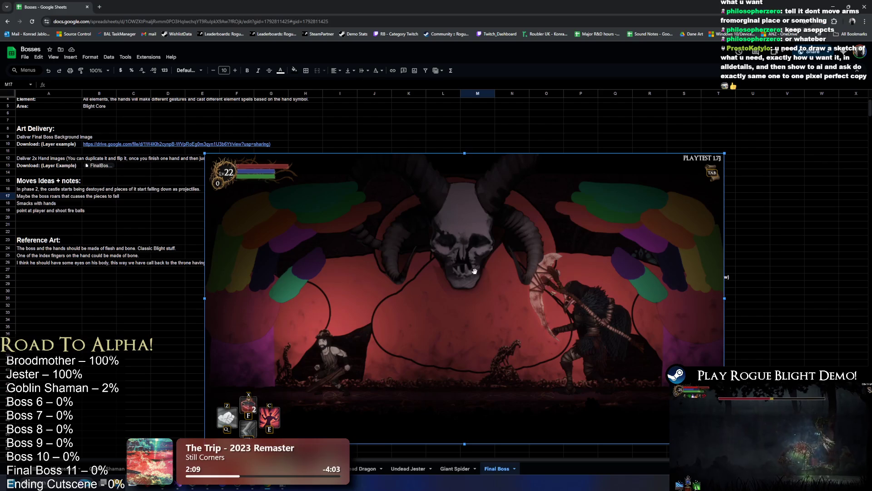
key("super")
Take a Snipping Tool rectangle snip of the enlarged game screenshot and copy it.
type("snipping Tool")
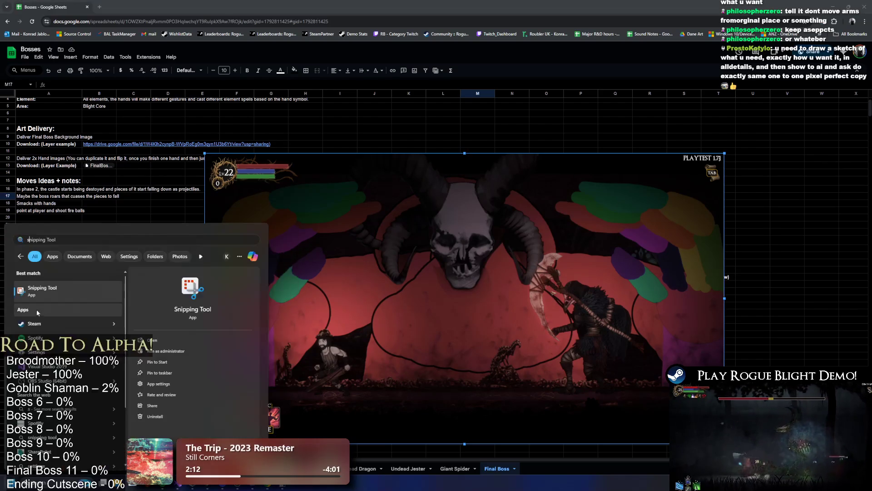
key("Return")
left_click(353, 187)
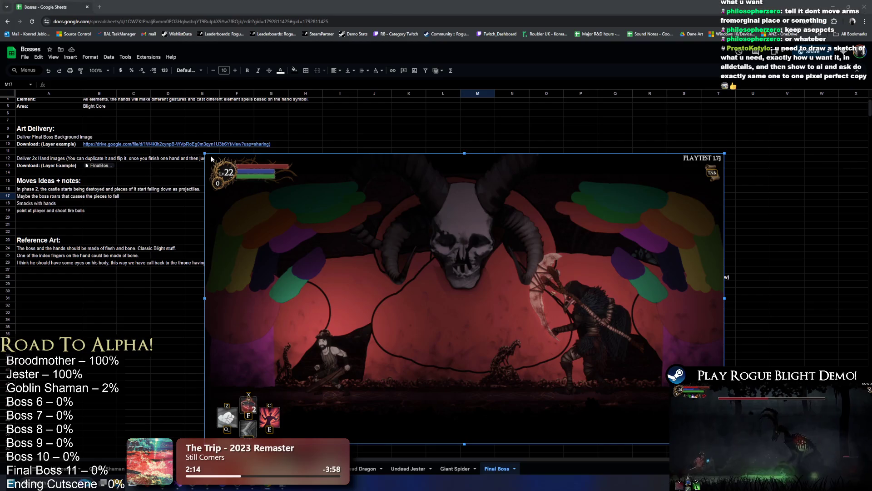
left_click_drag(207, 155, 510, 307)
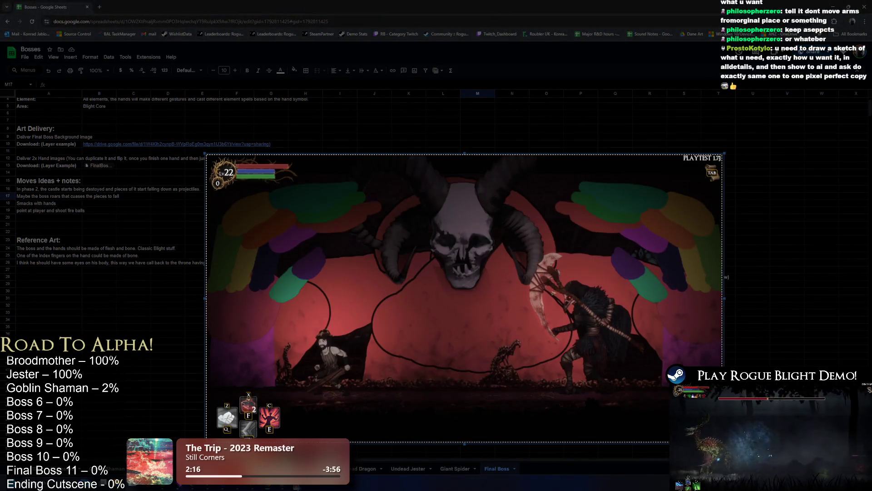
right_click(482, 250)
left_click(550, 271)
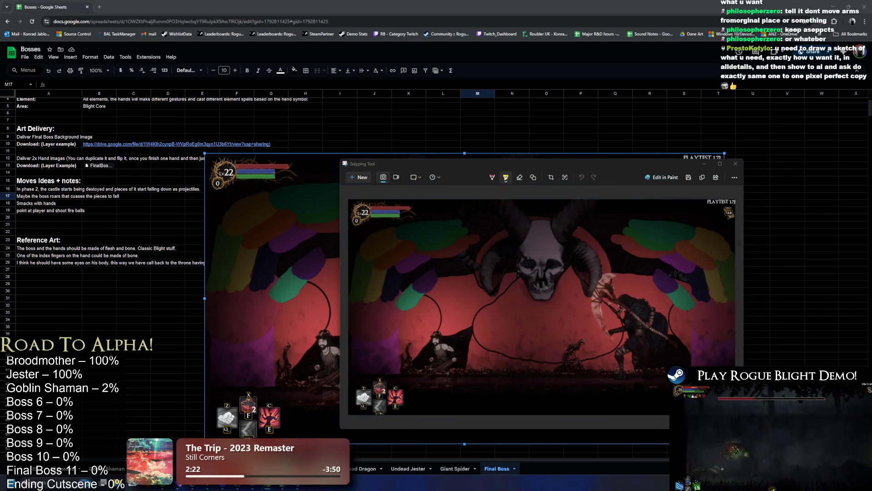
left_click(735, 164)
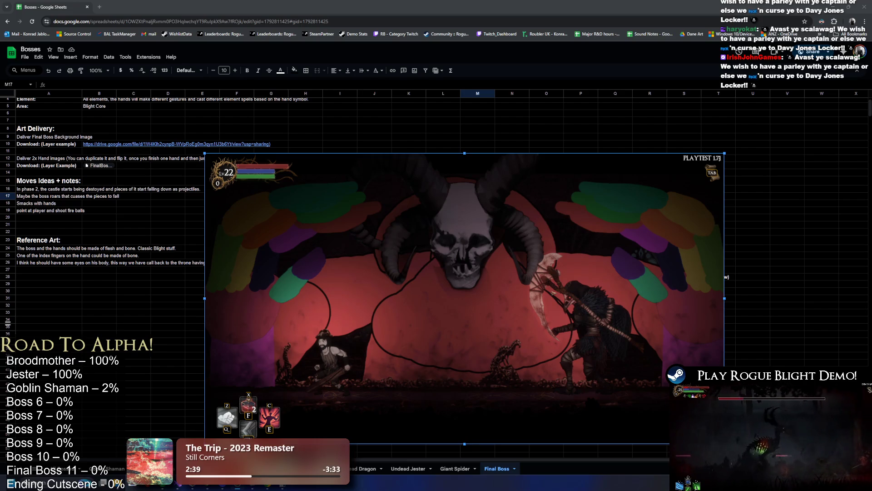
Shrink the game screenshot on the sheet back to its original size.
mouse_move(724, 154)
left_mouse_down()
mouse_move(724, 189)
mouse_move(488, 285)
left_mouse_up()
left_click(474, 204)
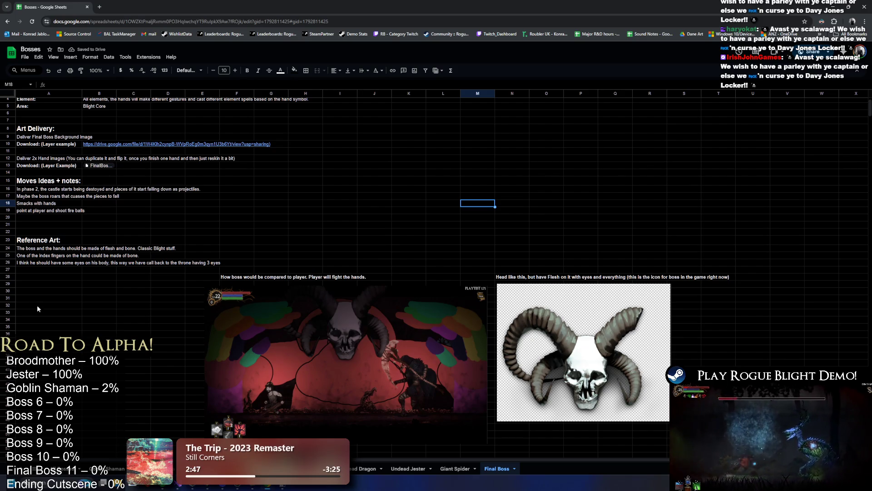
mouse_move(162, 484)
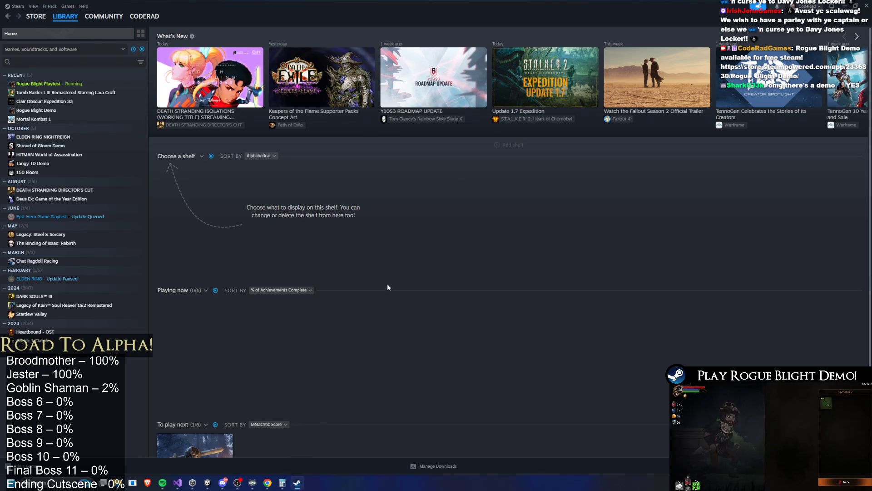
Search the Steam store for 'Piracy'.
left_click(37, 29)
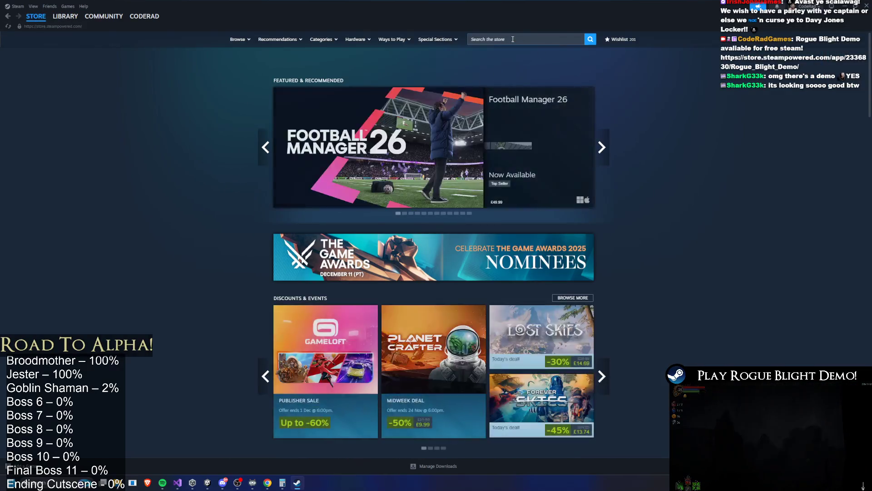
left_click(521, 40)
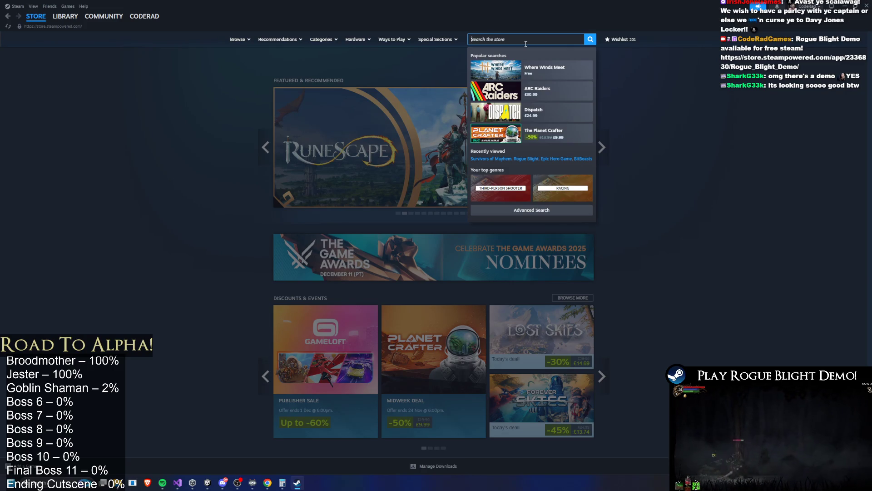
type("rISE OF PRICATY")
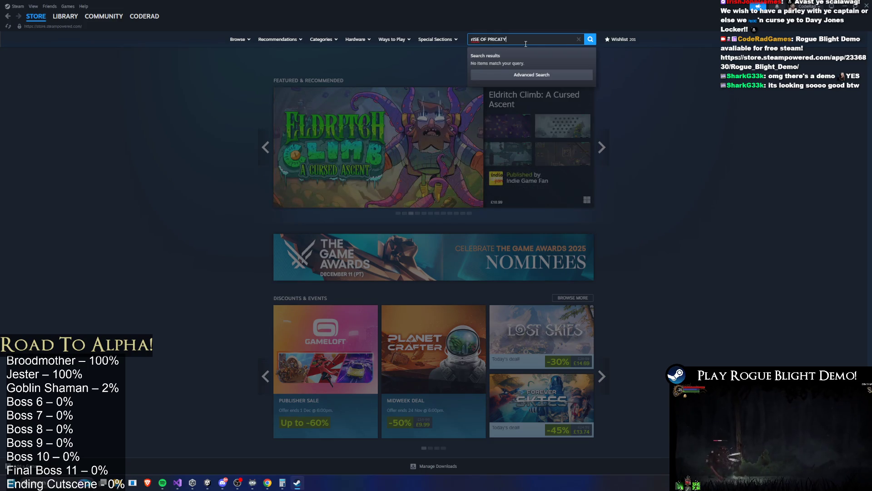
key("BackSpace")
key("BackSpace")
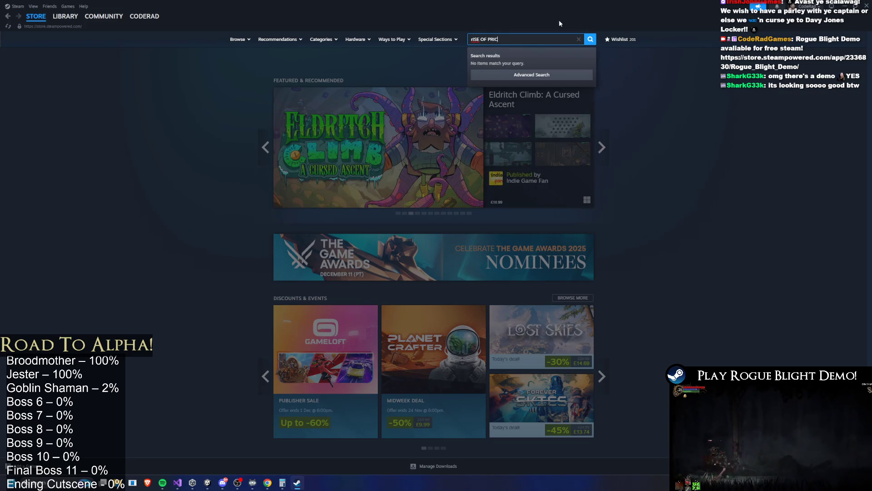
key("BackSpace")
key("BackSpace")
key("BackSpace")
type("iracy")
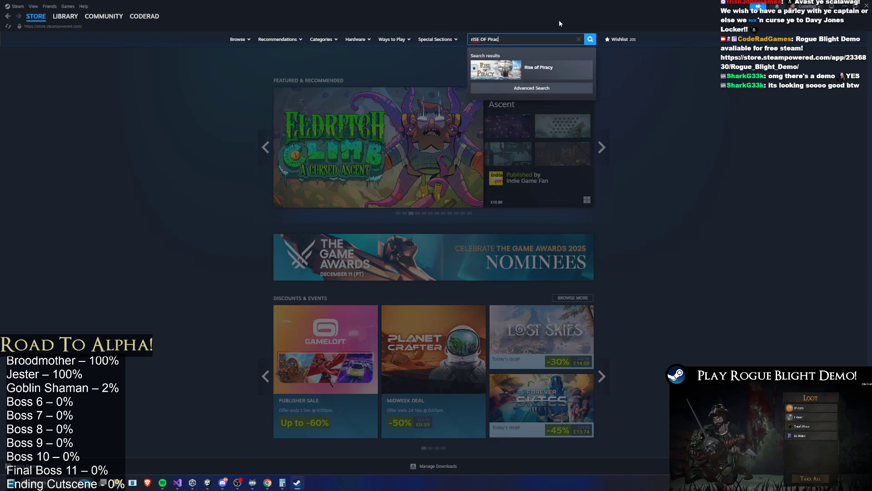
Open the Rise of Piracy store page and play its trailer.
left_click(536, 68)
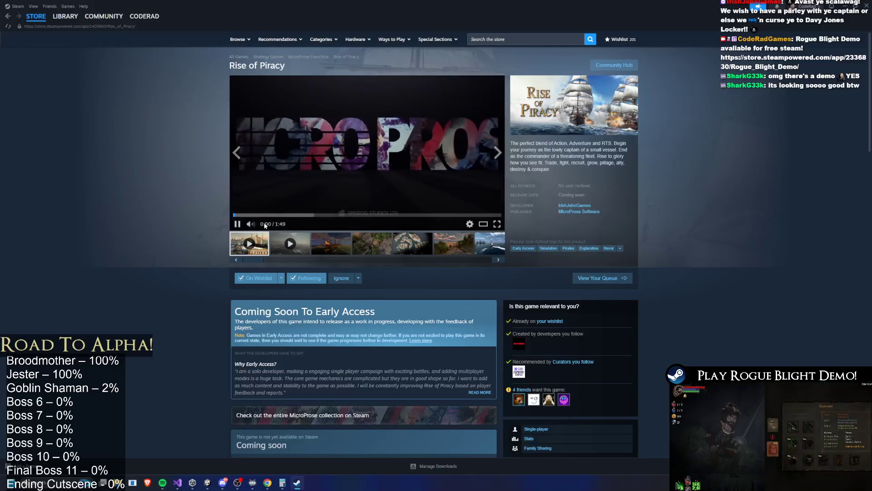
mouse_move(275, 228)
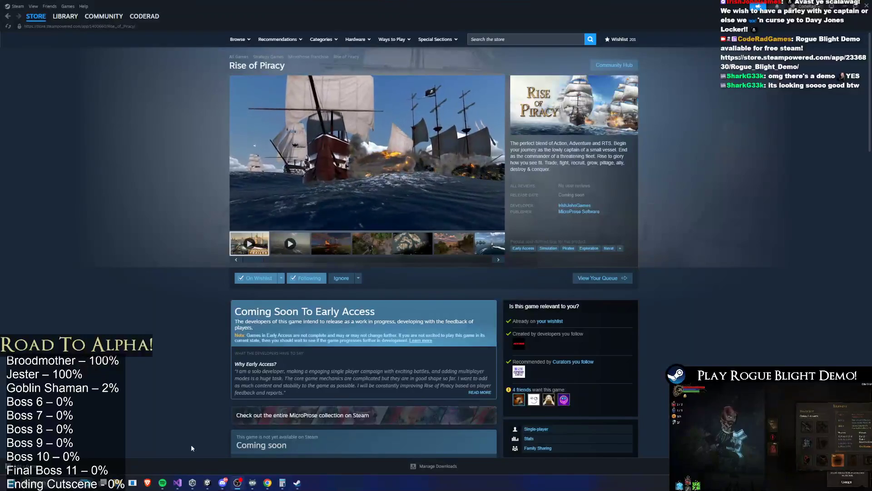
left_click(495, 225)
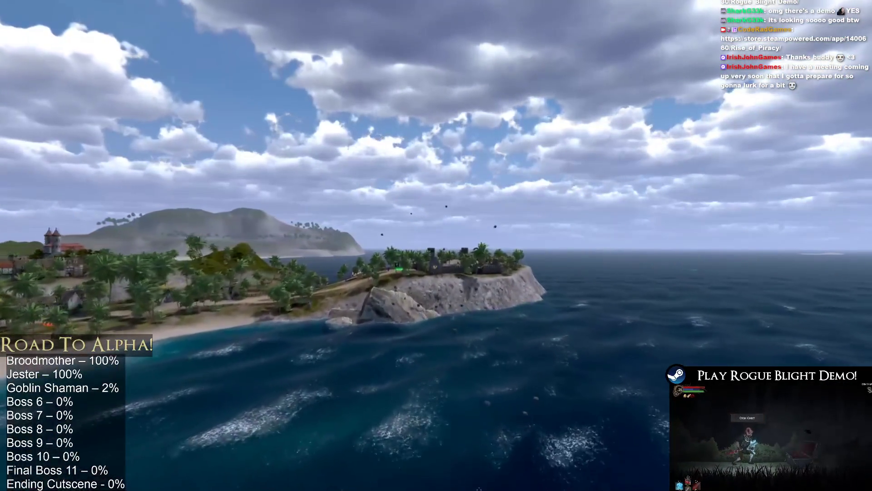
Watch the Rise of Piracy trailer to its end, then leave full screen.
mouse_move(813, 23)
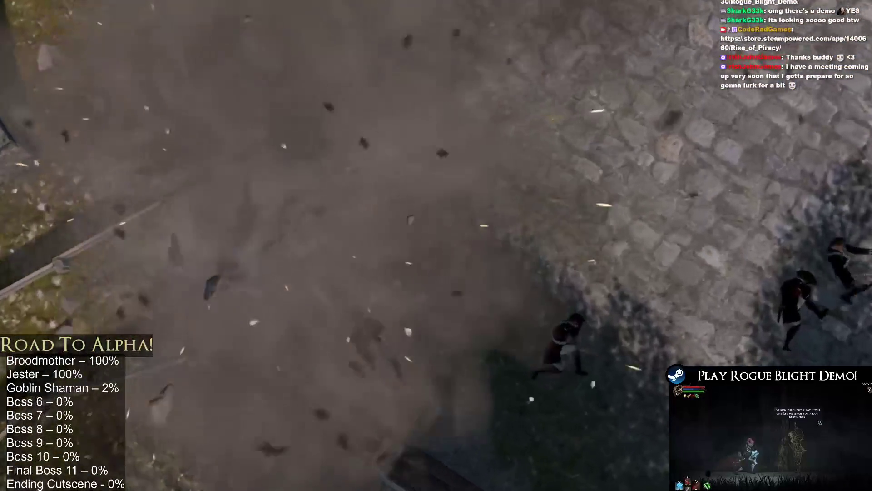
key("super")
left_click(596, 163)
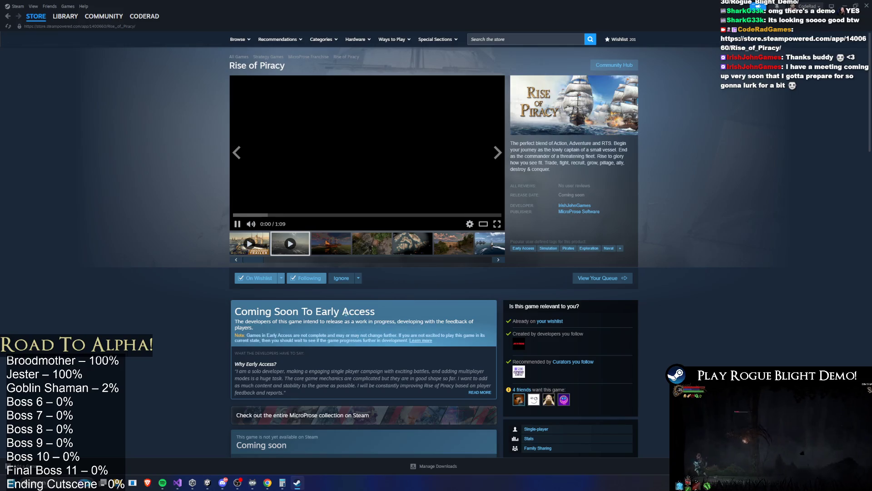
Scroll through the Rise of Piracy store page.
scroll(420, 286, "down", 15)
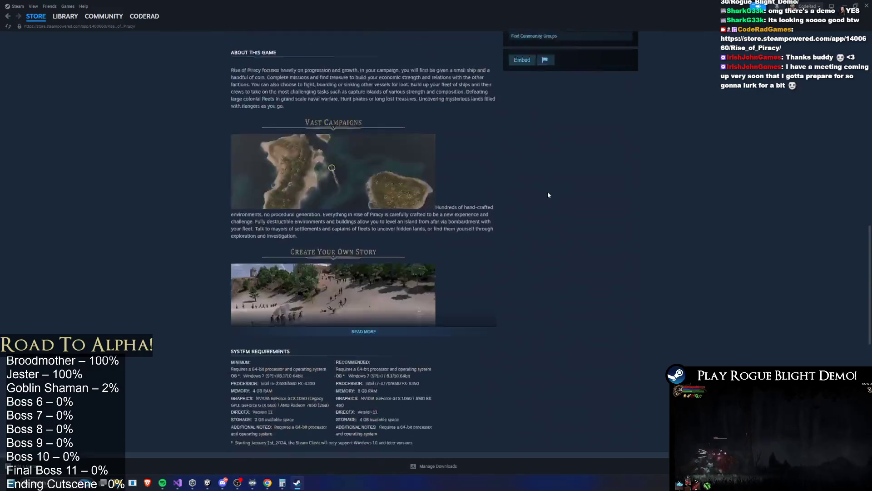
scroll(460, 336, "up", 2)
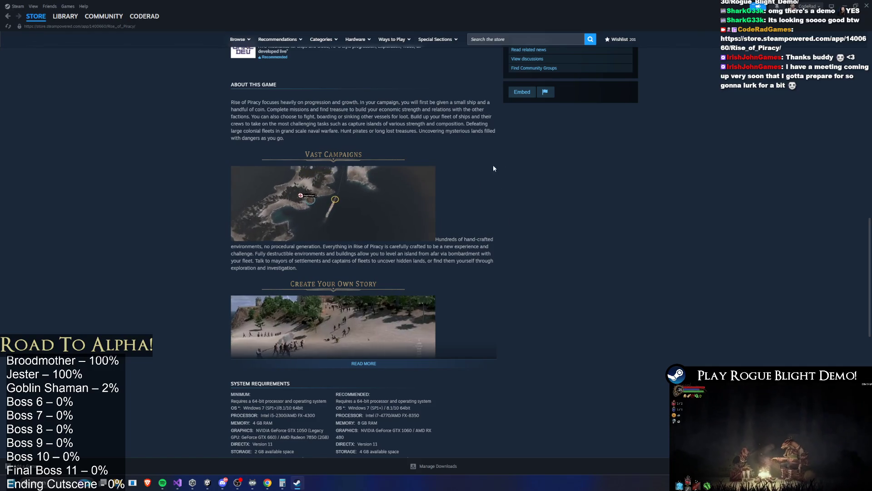
scroll(459, 346, "down", 3)
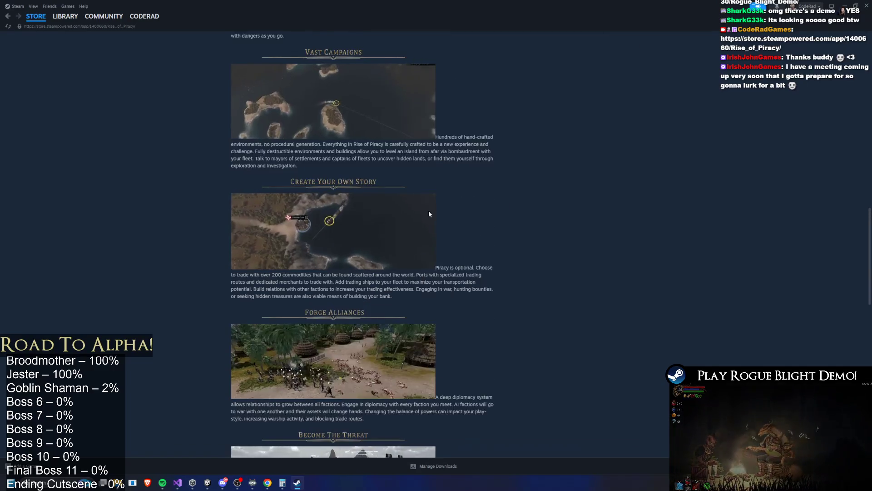
scroll(549, 255, "down", 5)
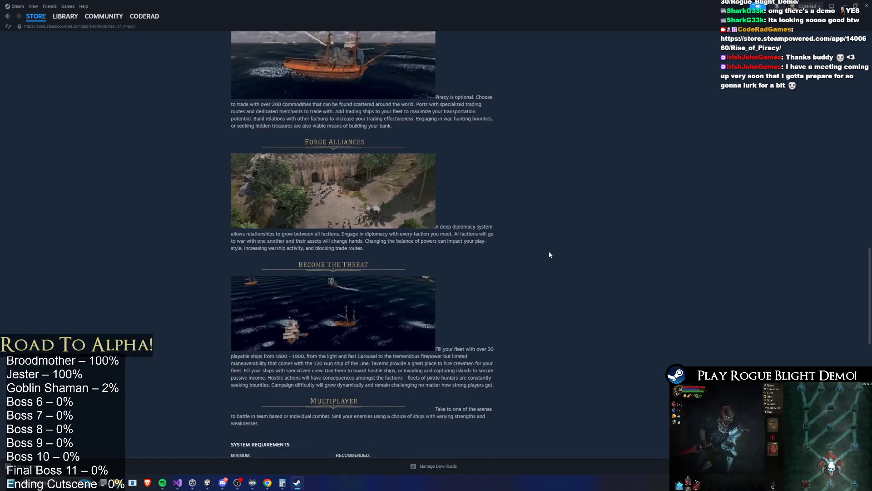
scroll(623, 311, "up", 20)
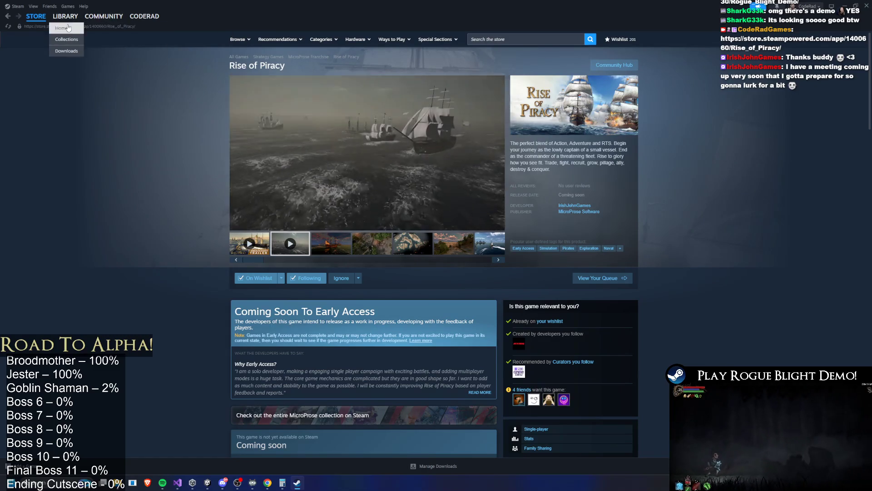
Open the Rogue Blight Playtest page from Library home, then minimize Steam.
left_click(69, 28)
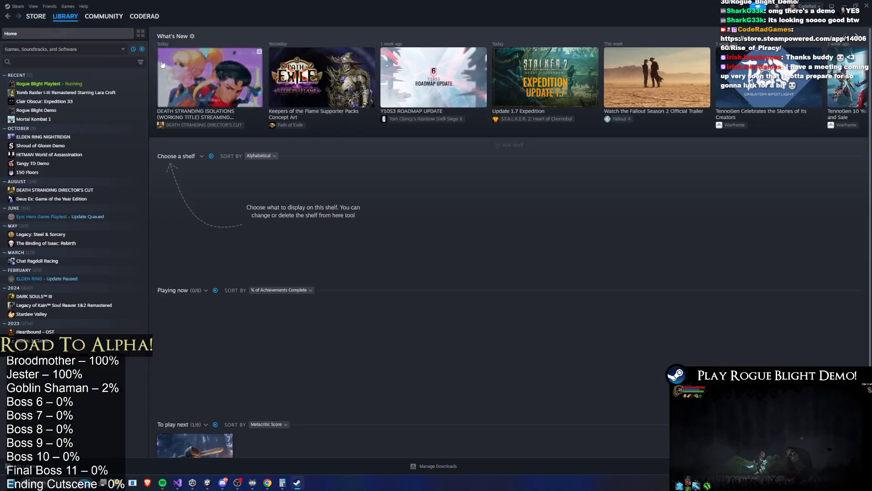
left_click(70, 86)
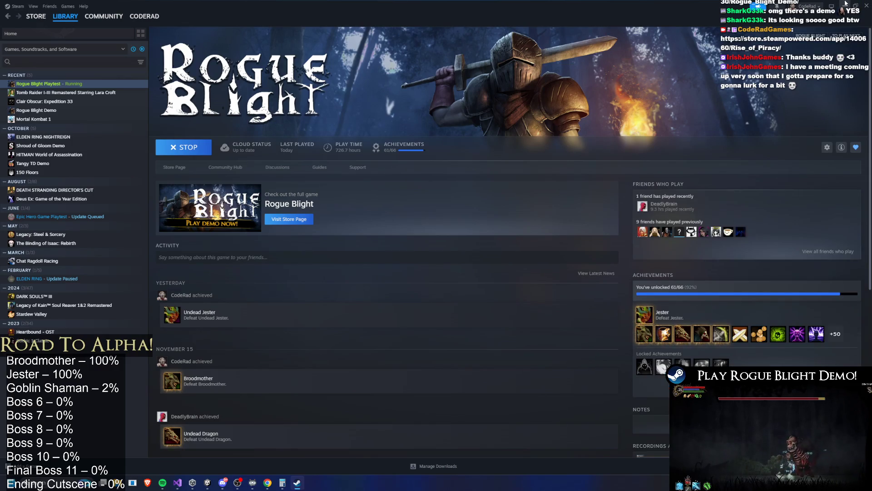
left_click(853, 5)
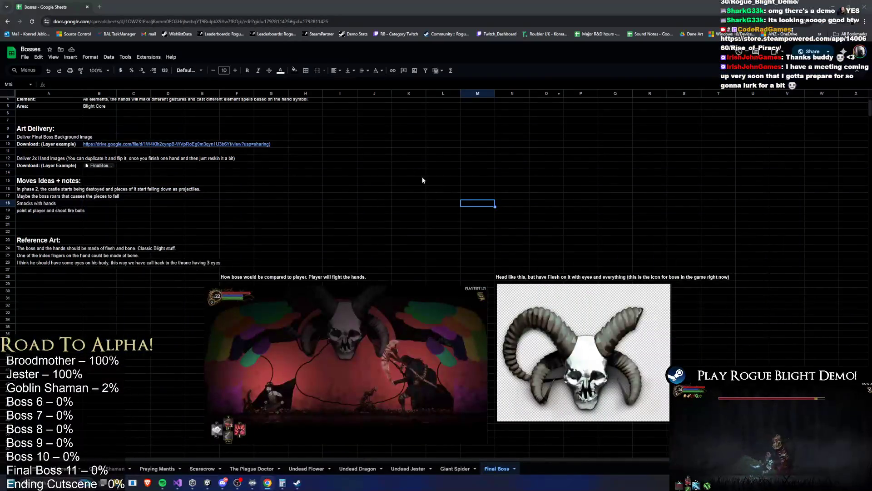
Return to the Bosses sheet and scroll down to the Final Boss Reference Art.
key("Up")
key("Up")
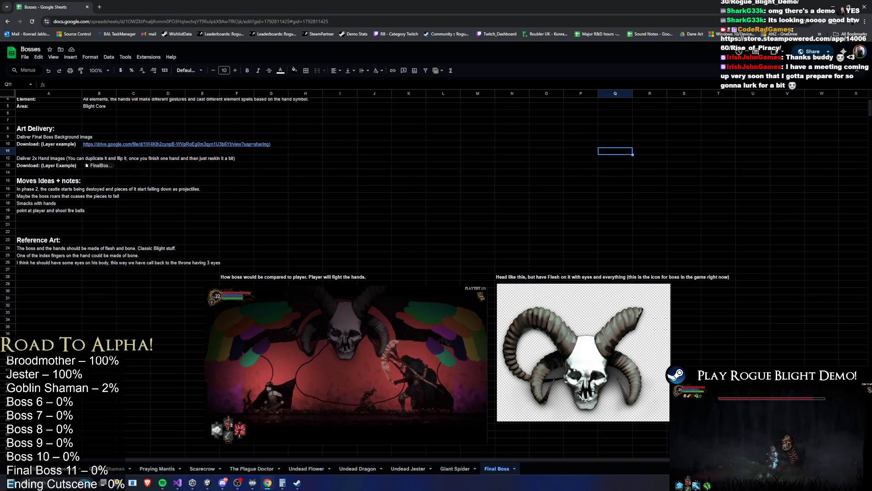
key("alt+Tab")
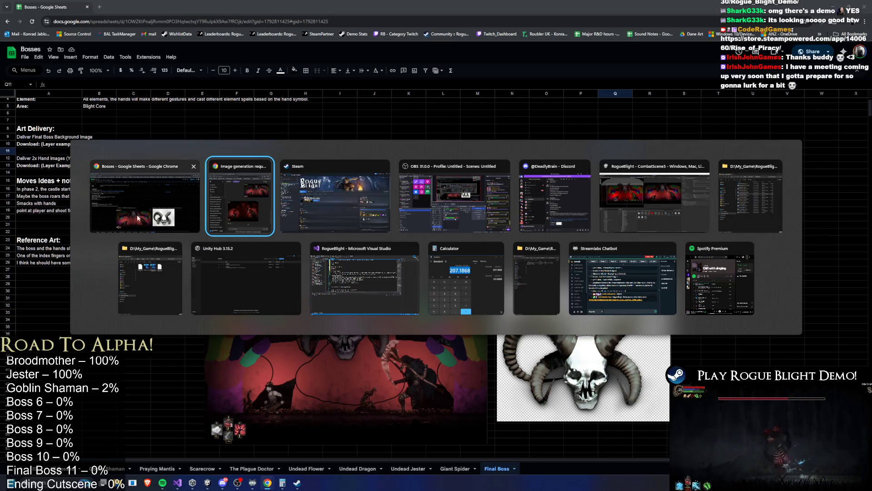
left_click(182, 195)
scroll(259, 200, "down", 5)
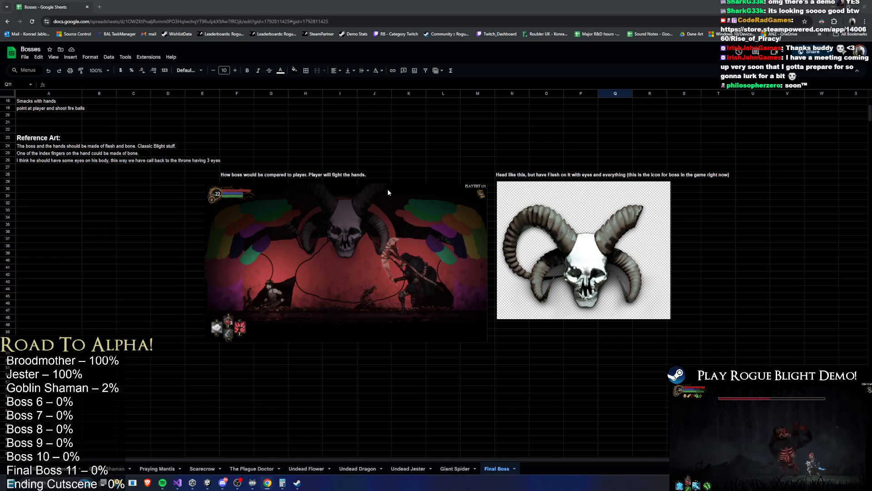
Launch a new Chrome window from the Start search.
key("super")
type("chrome")
key("Return")
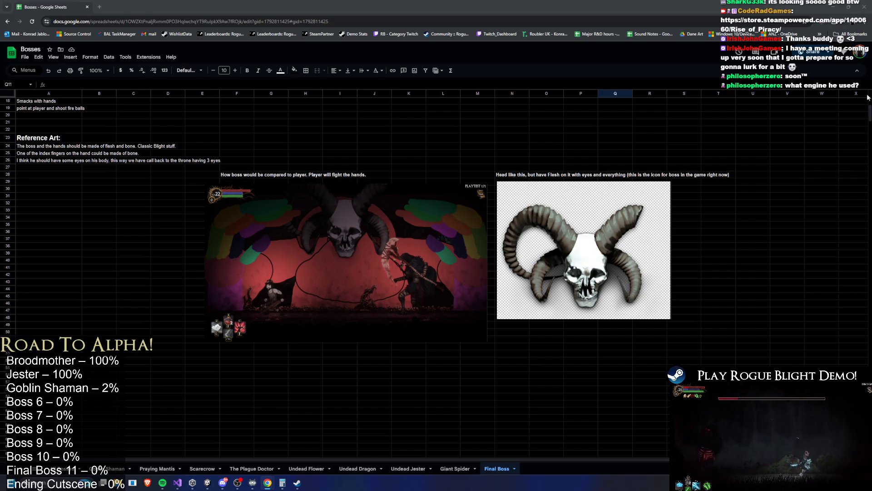
Enlarge the in-game boss screenshot, then shrink it back down.
left_click(341, 253)
left_click_drag(207, 344, 65, 425)
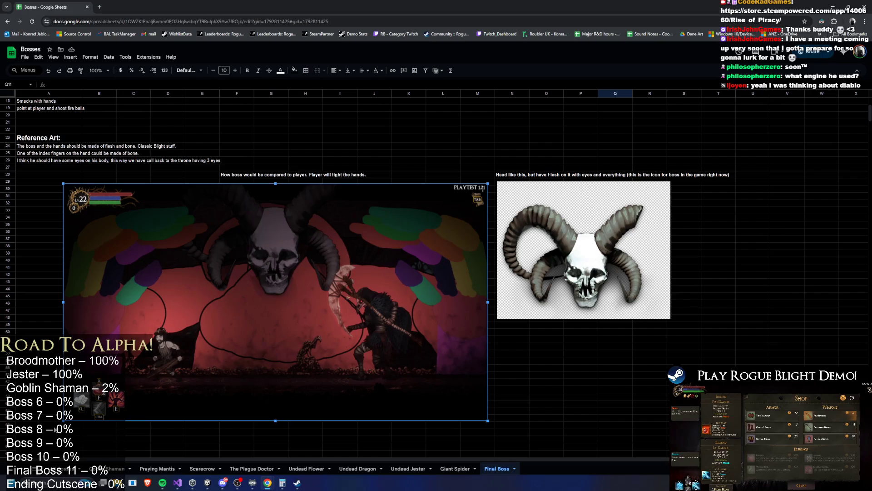
mouse_move(63, 420)
left_mouse_down()
mouse_move(205, 350)
mouse_move(234, 324)
left_mouse_up()
Paste the red demon image at B40 and enlarge it below the screenshots around row 52.
left_click(109, 260)
key("ctrl+v")
left_click_drag(182, 283, 136, 287)
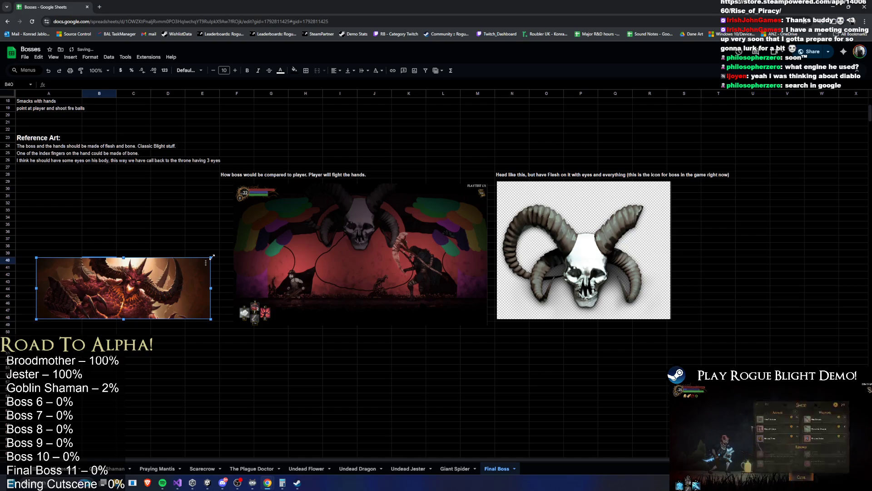
left_click_drag(210, 258, 312, 222)
left_click_drag(36, 318, 15, 335)
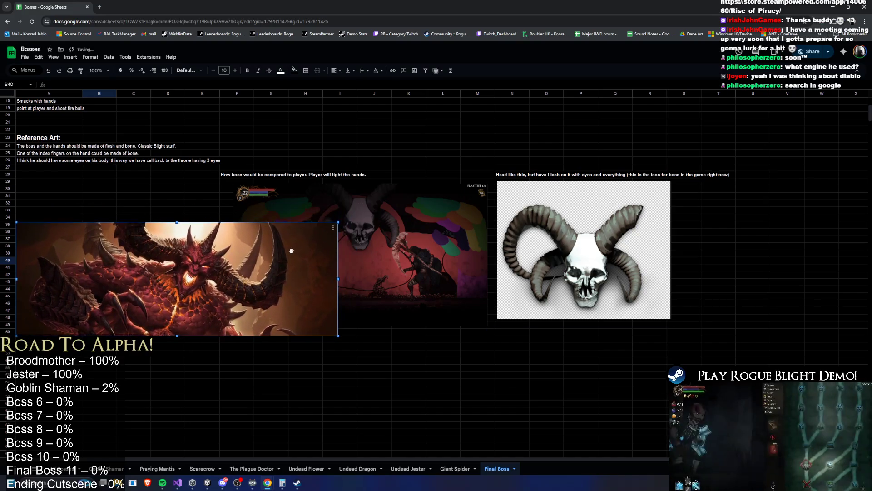
left_click_drag(295, 249, 306, 357)
left_click_drag(269, 327, 287, 343)
scroll(287, 342, "down", 3)
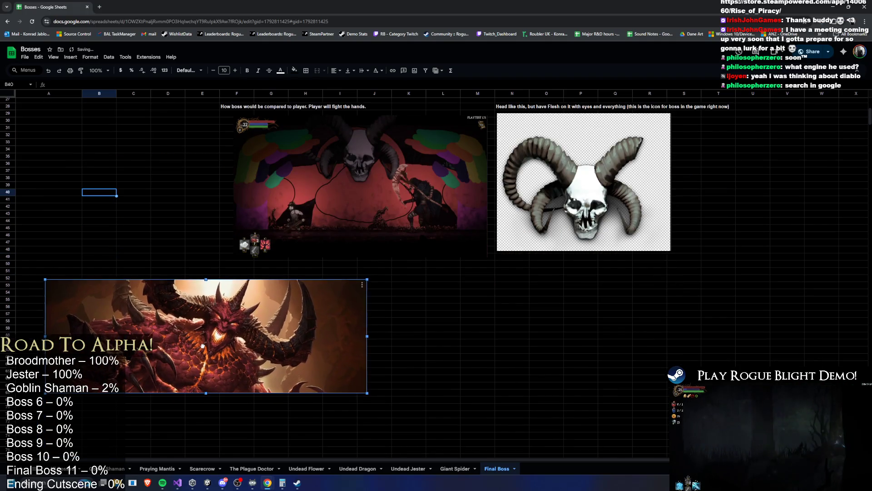
left_click_drag(202, 345, 183, 340)
left_click(59, 270)
Type the caption 'Something like maybe but not fire, as he has all elements' and move it from A51 to B51.
type("Something like ")
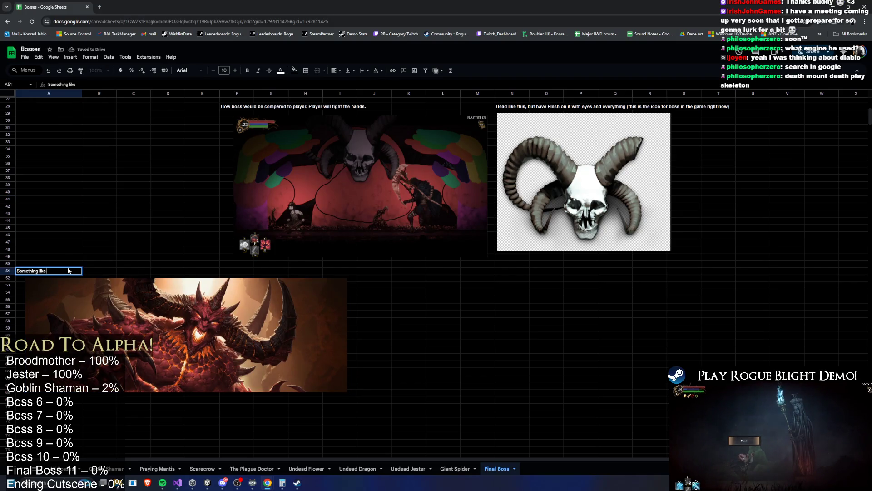
type("maybe but")
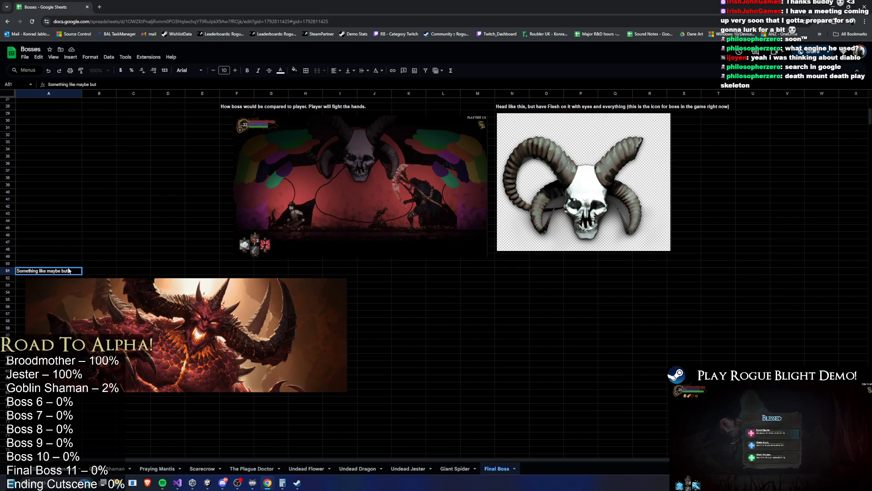
type(" not fire")
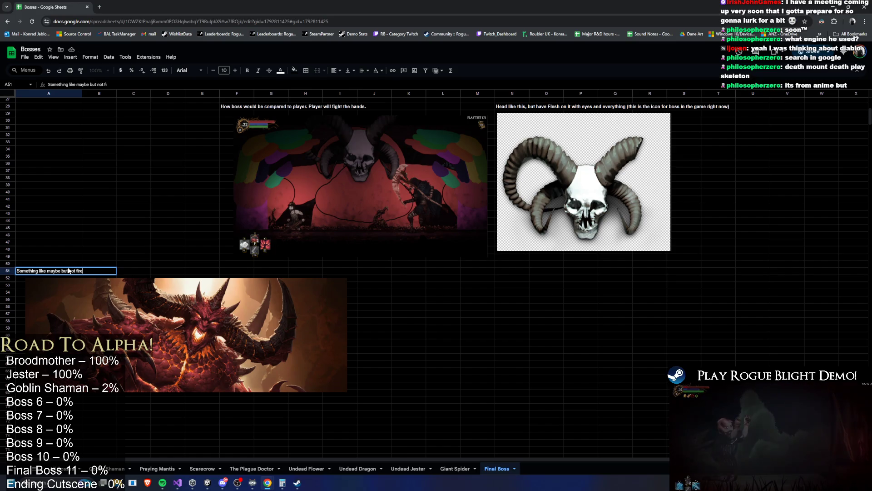
type(", as he ")
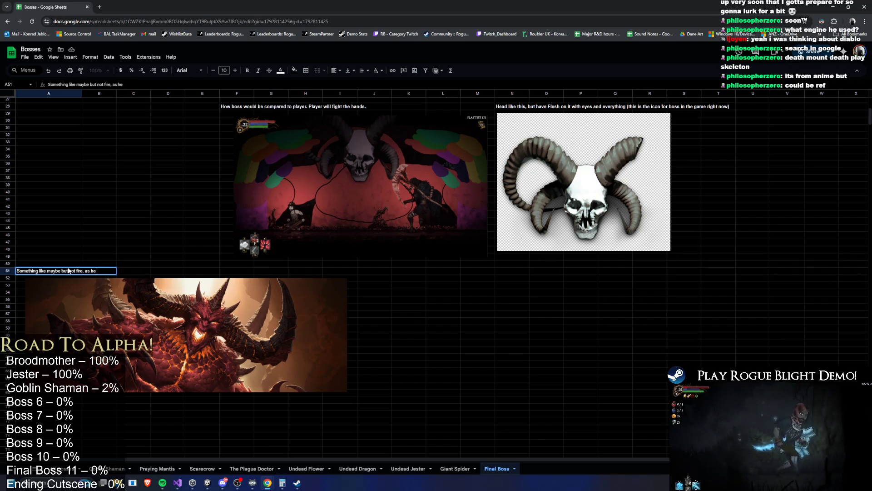
type("has all elemtn")
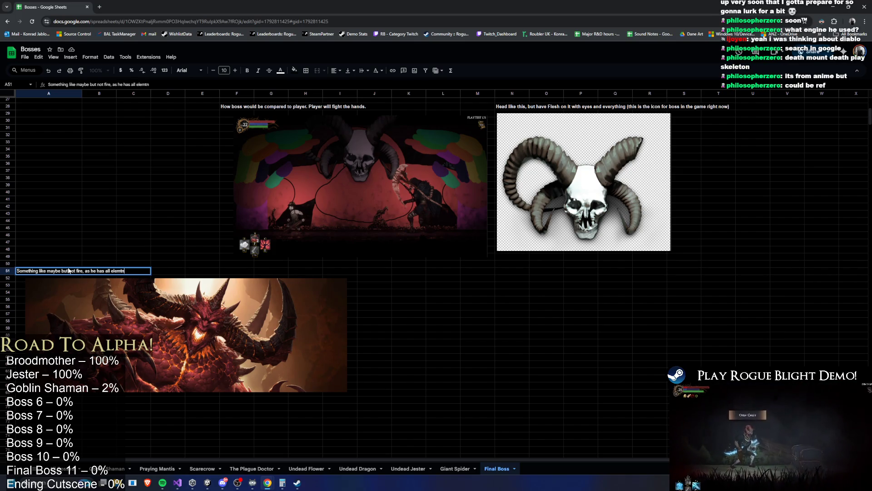
key("BackSpace")
key("BackSpace")
type("ents")
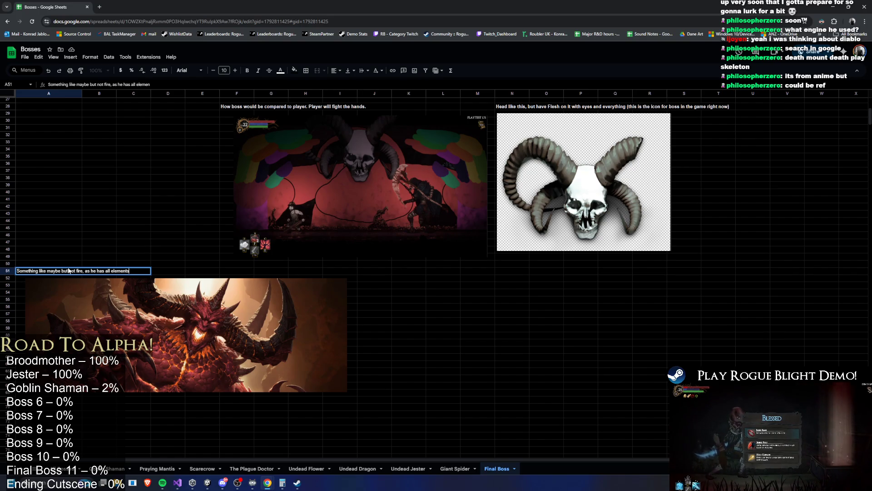
key("Return")
left_click(38, 272)
left_click_drag(38, 274, 185, 284)
left_click(122, 290)
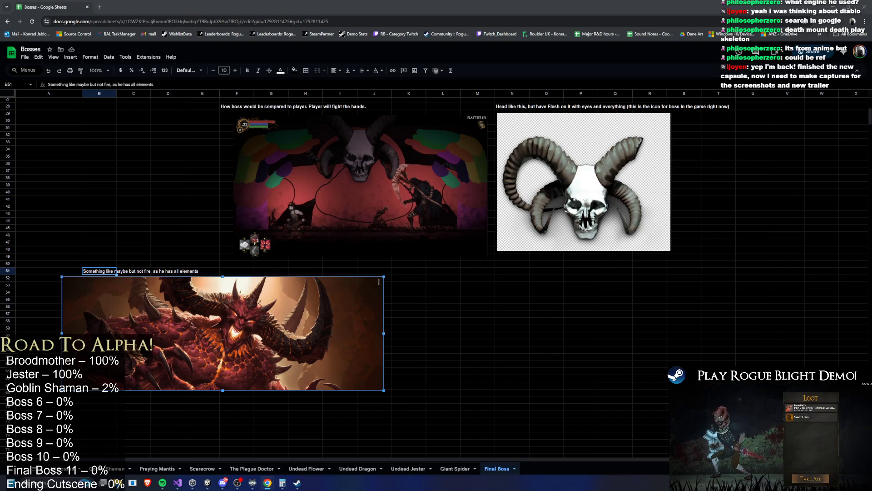
Merge the Dead Mount Death Play article tab into the Bosses window, then close it.
mouse_move(383, 3)
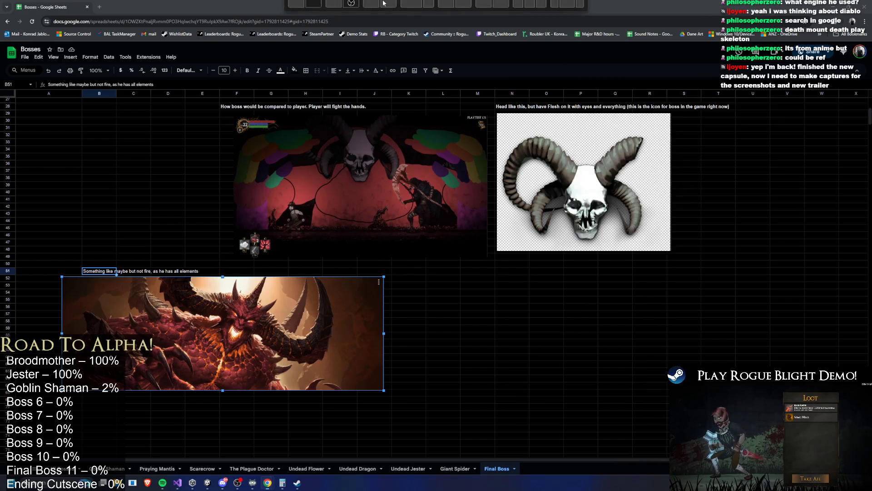
left_click_drag(382, 3, 132, 7)
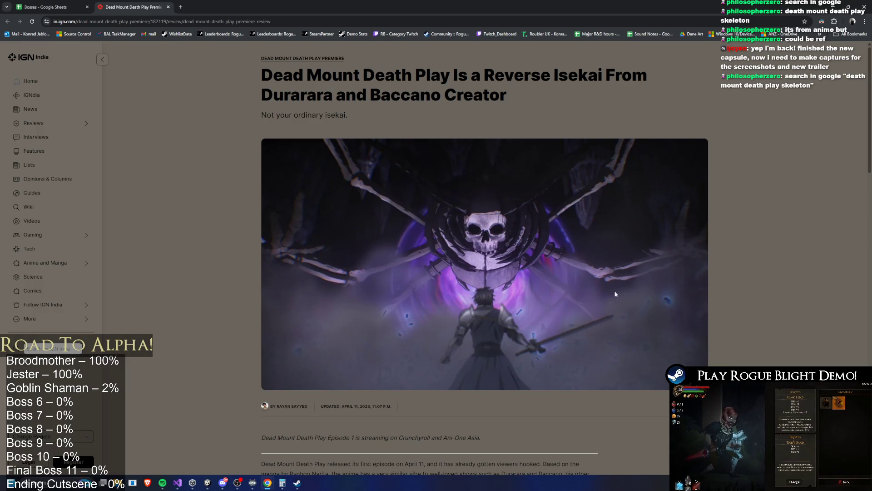
middle_click(138, 3)
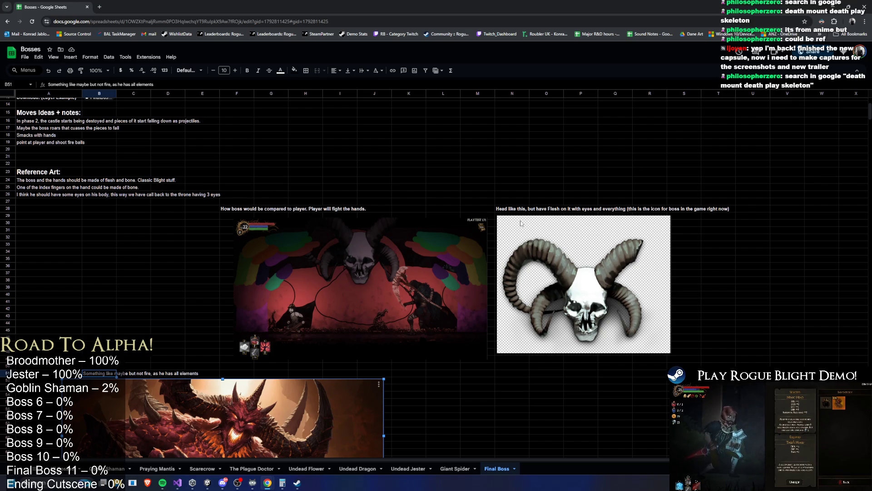
left_click_drag(509, 210, 620, 212)
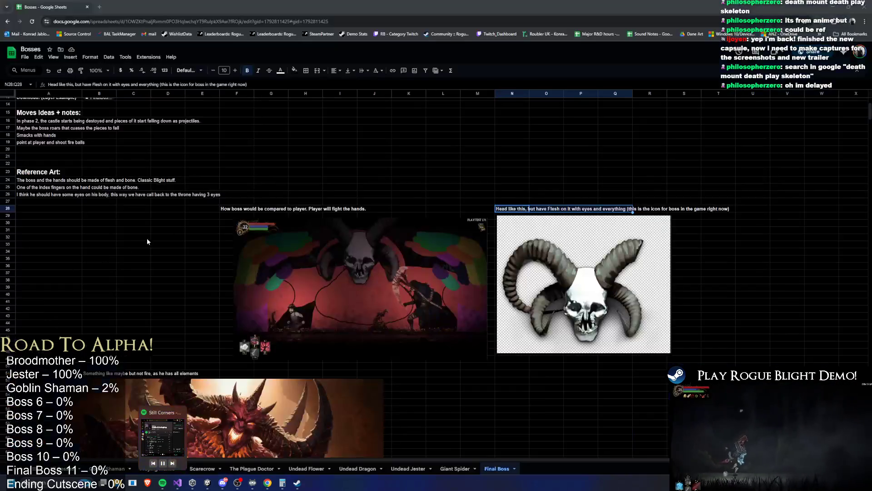
scroll(385, 155, "down", 3)
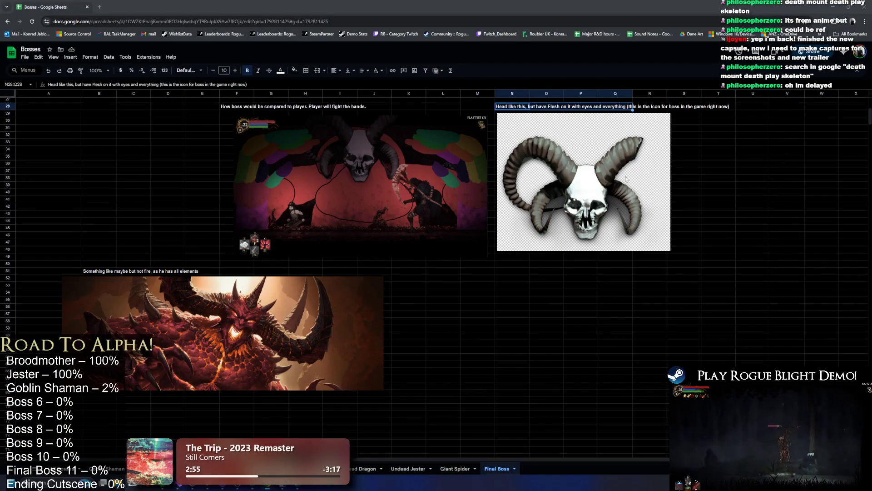
left_click(210, 487)
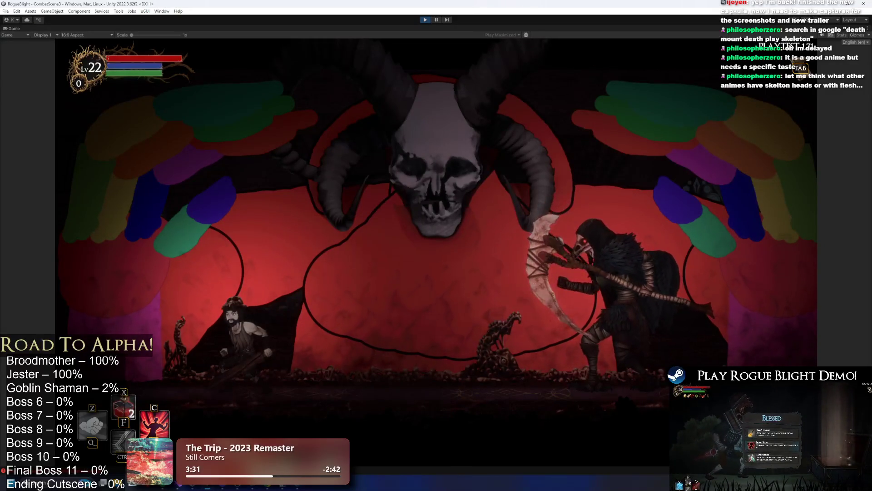
left_click(447, 20)
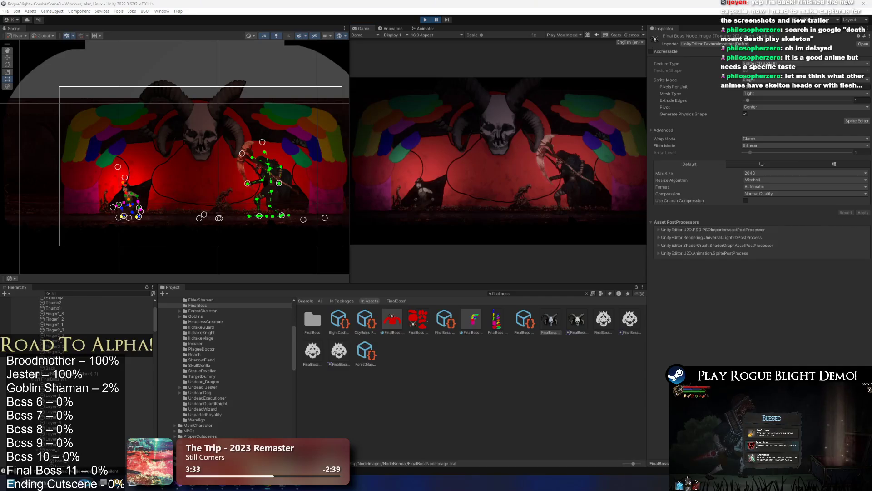
key("alt+Tab")
left_click(354, 182)
scroll(205, 269, "up", 3)
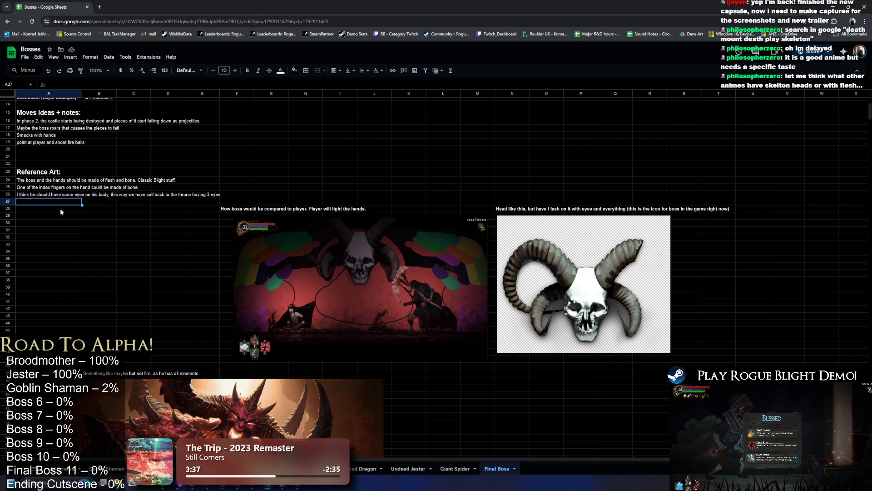
Enter 'His flesh should be coming off and you can see some skeleton underneath' in A27.
type("His flesh s")
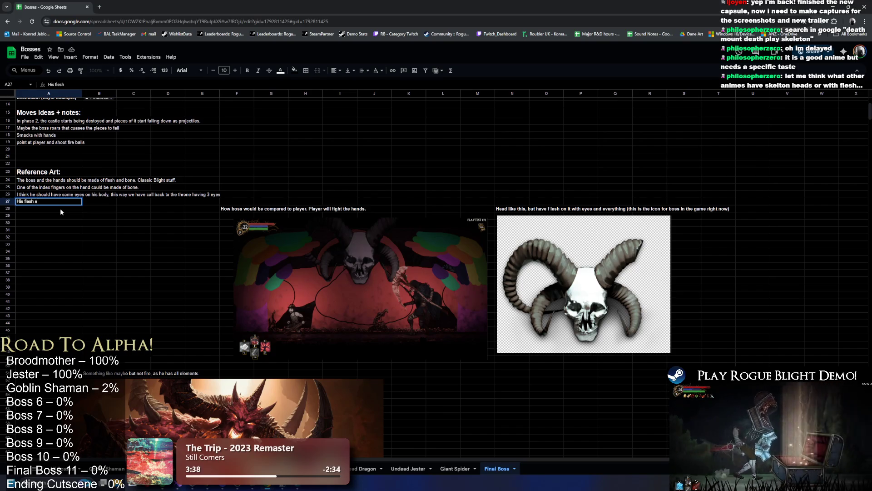
type("hould be coming off")
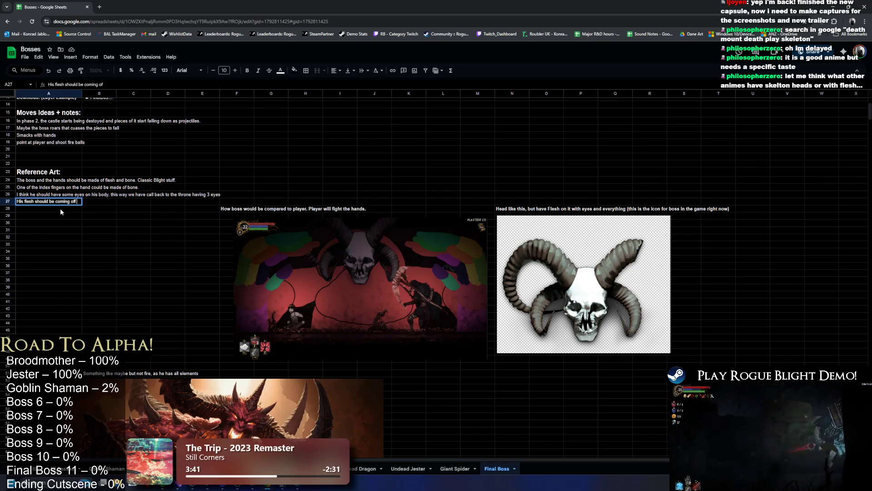
type(" and you can see some sk")
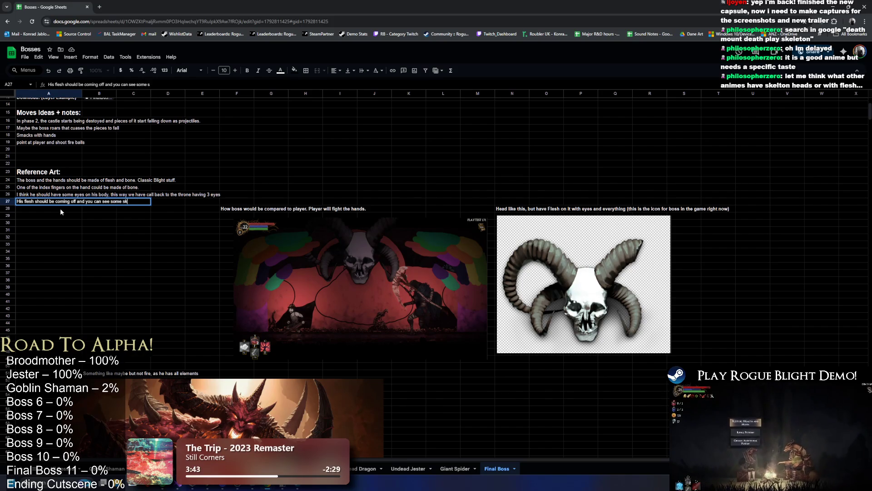
type("eletons undea")
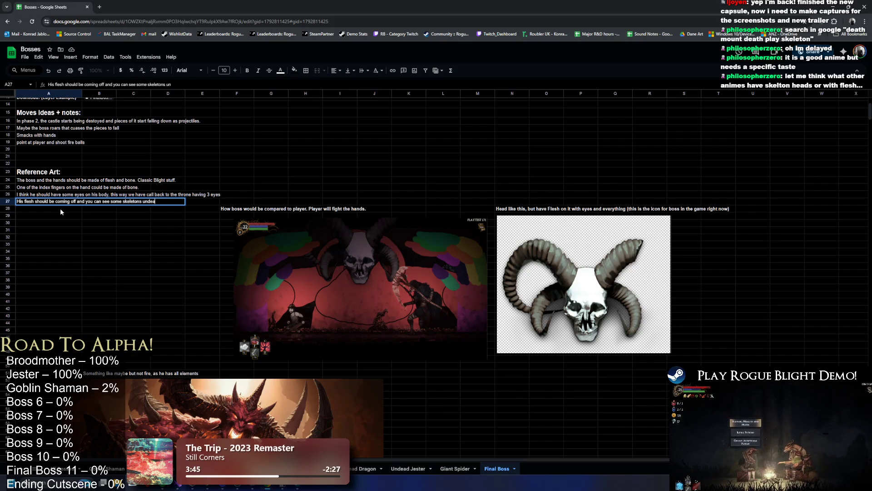
key("BackSpace")
key("BackSpace")
key("BackSpace")
key("BackSpace")
key("BackSpace")
key("BackSpace")
key("BackSpace")
type(" underne")
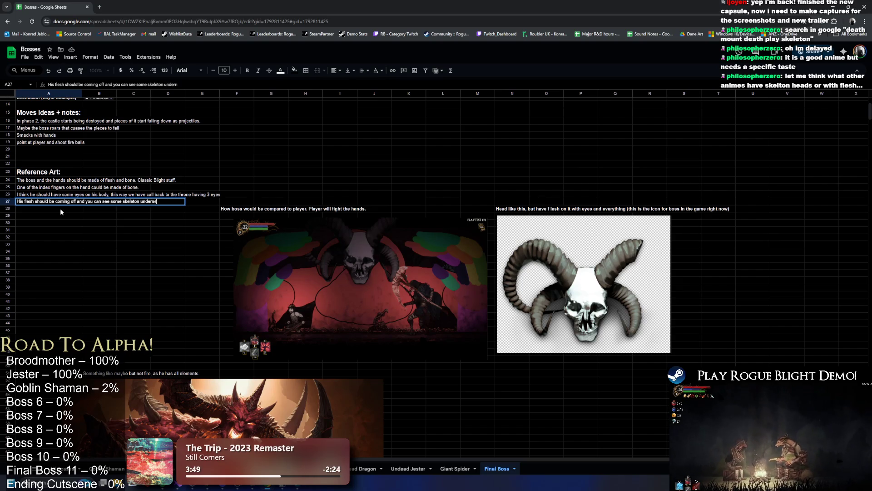
type("ath")
key("Return")
scroll(98, 217, "down", 3)
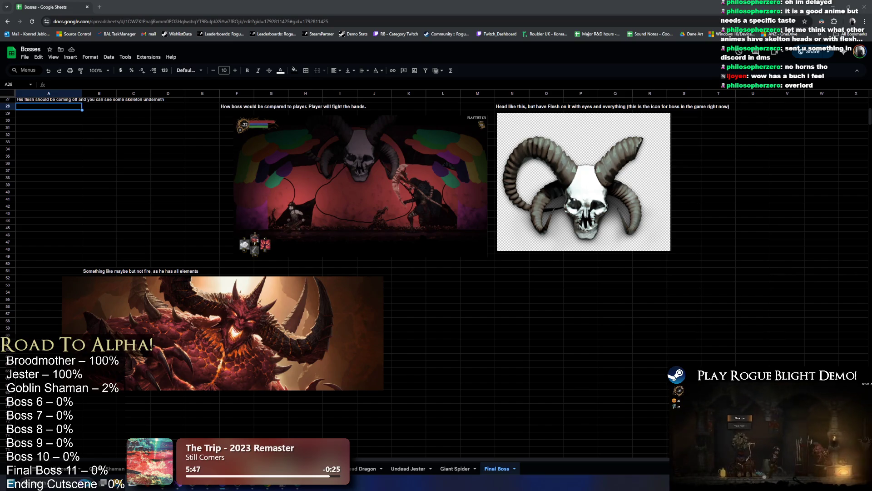
left_click(304, 310)
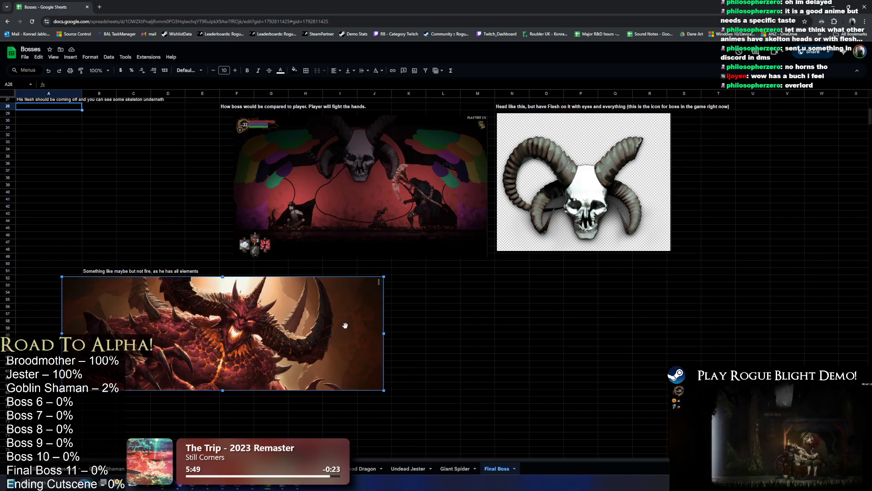
Enlarge the red demon image by dragging its corner.
mouse_move(384, 391)
left_mouse_down()
mouse_move(472, 421)
mouse_move(368, 391)
mouse_move(377, 392)
left_mouse_up()
scroll(323, 344, "up", 2)
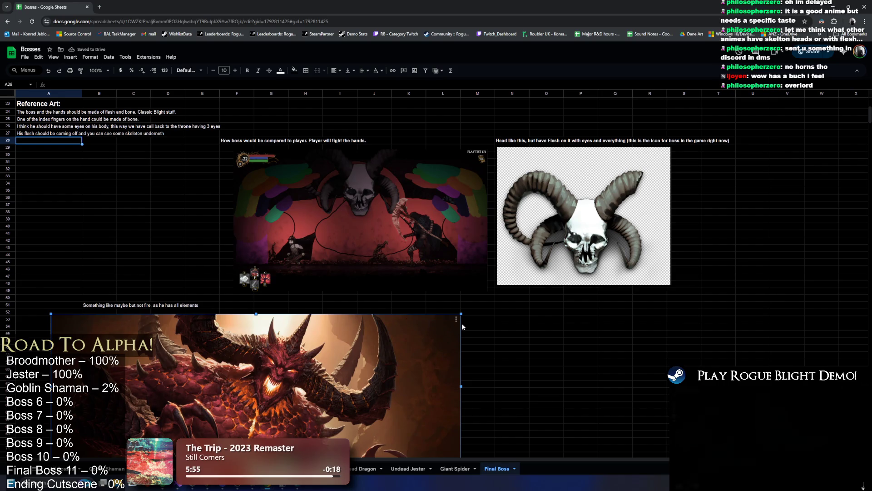
left_click(577, 319)
scroll(300, 311, "up", 7)
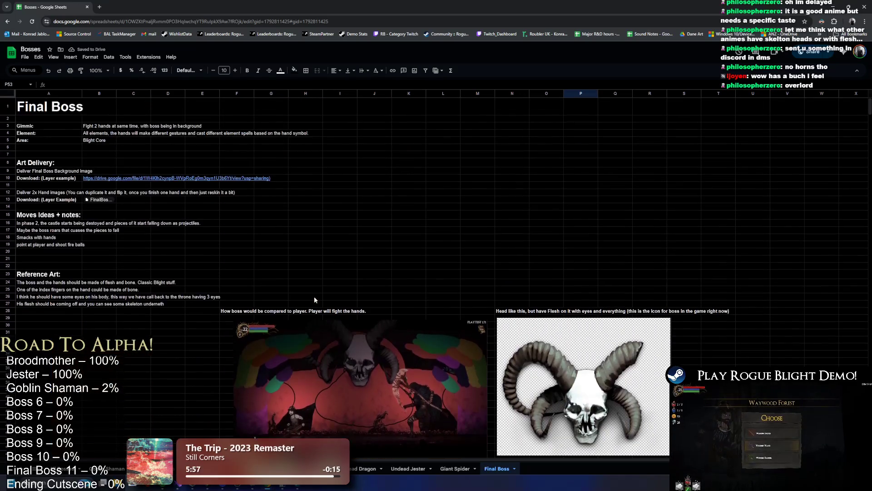
scroll(317, 301, "down", 5)
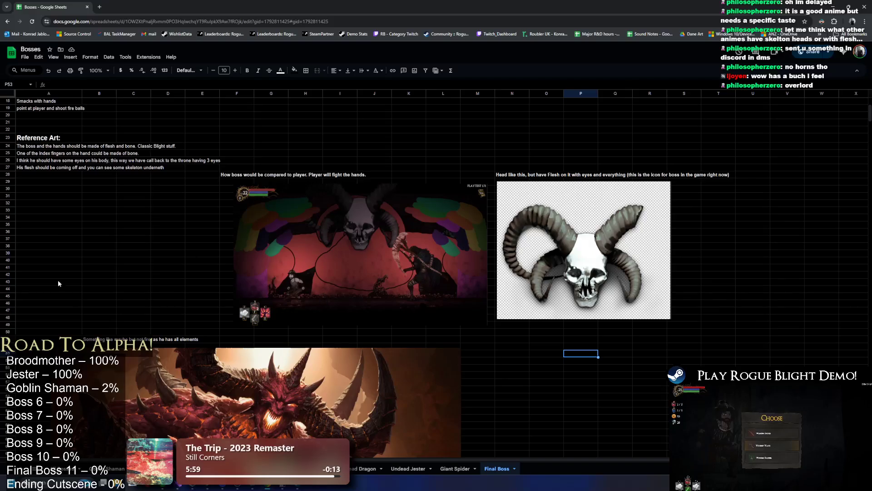
Enlarge the gameplay screenshot leftward and move the red demon image slightly lower.
left_click(314, 221)
left_click_drag(232, 326, 195, 341)
left_click_drag(168, 267, 189, 171)
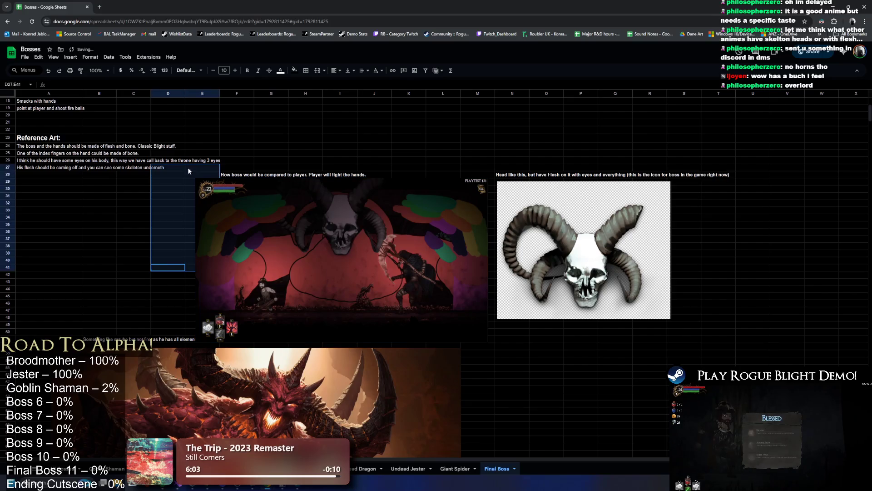
scroll(188, 171, "down", 6)
left_click(581, 303)
left_click_drag(303, 279, 300, 309)
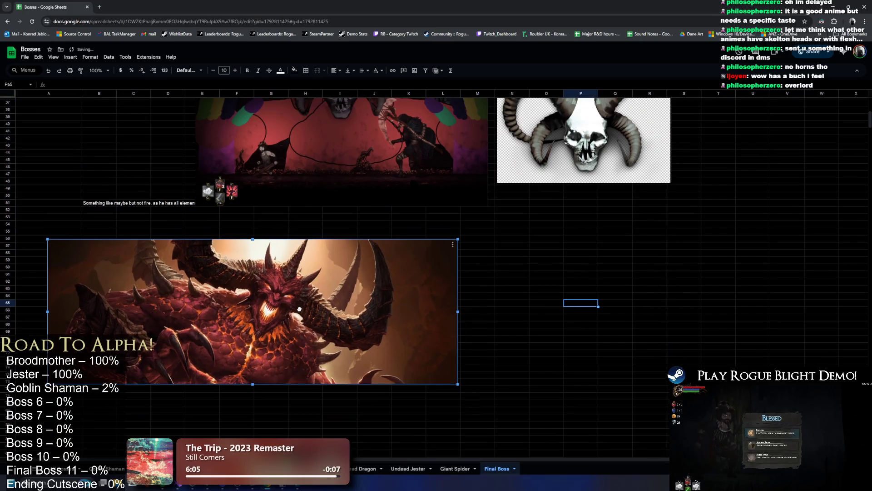
Drag the demon caption from B51 down to B55, just above the image.
left_click(108, 205)
left_click_drag(108, 200, 108, 230)
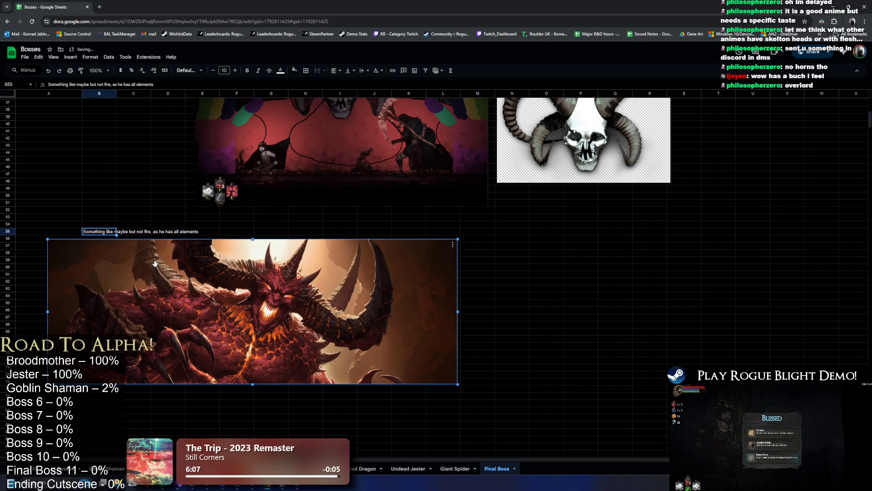
left_click(427, 224)
scroll(427, 229, "up", 10)
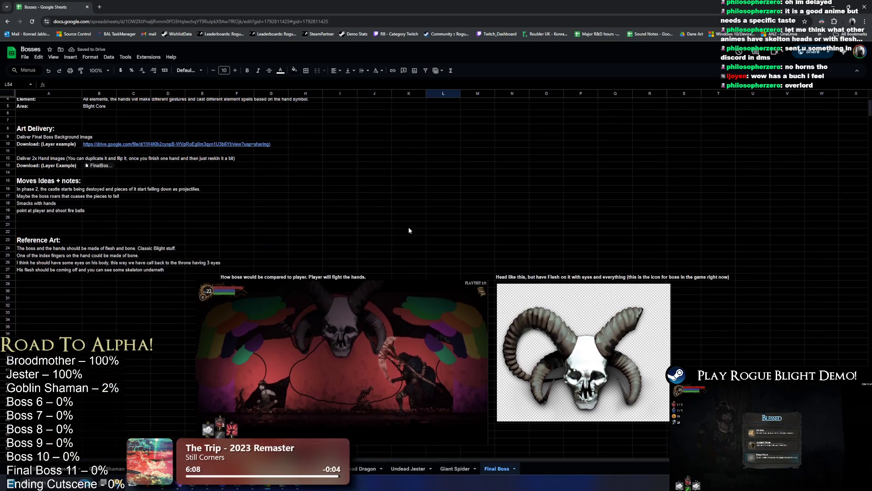
scroll(178, 192, "up", 1)
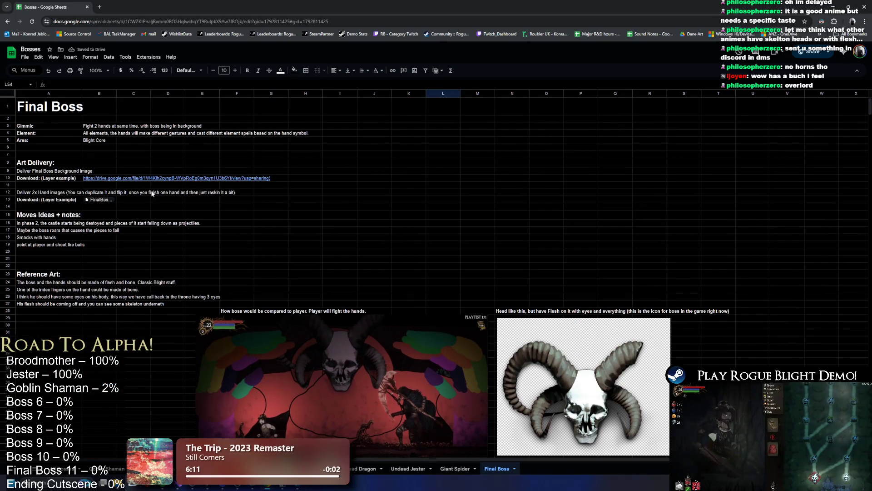
left_click(512, 251)
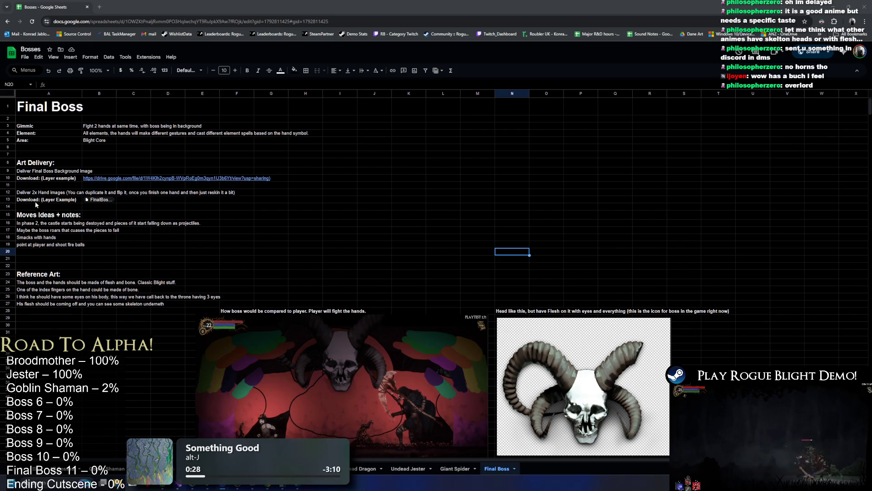
left_click(73, 207)
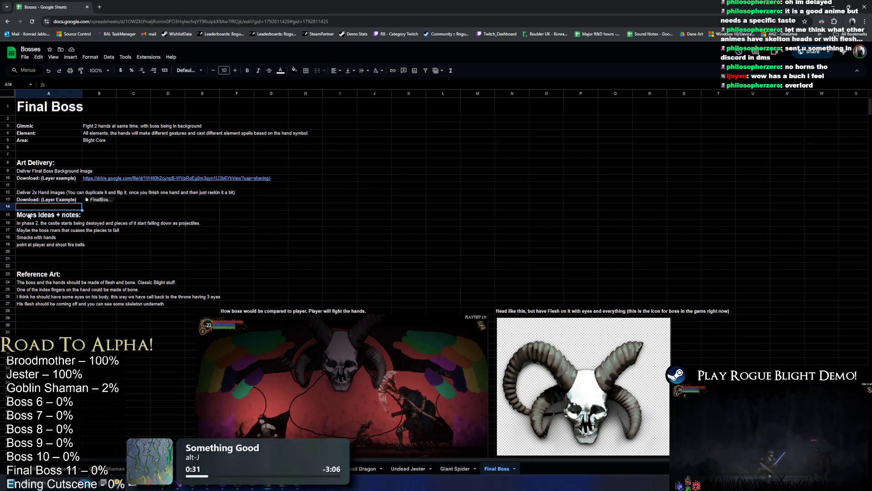
Shift the Moves Ideas notes block down one row.
left_click(44, 215)
key("ctrl+shift+Down")
left_click_drag(44, 212, 44, 219)
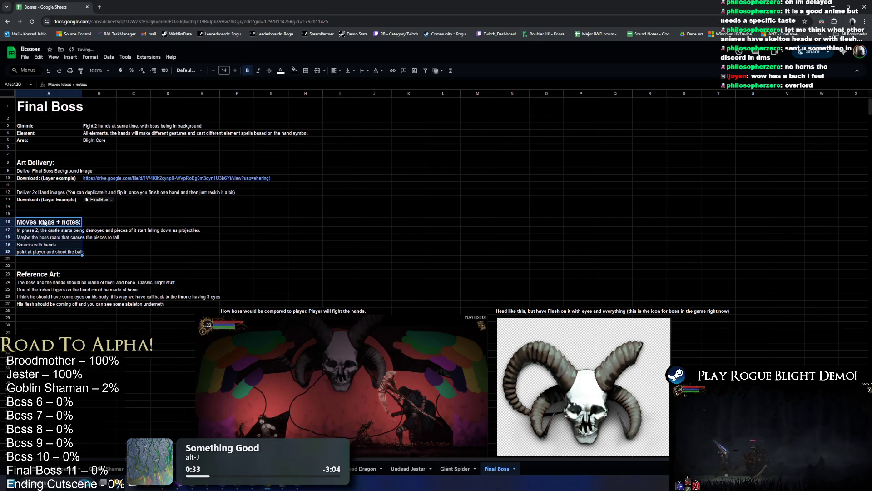
Type '(Resolution not correct probably)' in row 14, then move it up to row 11.
left_click(39, 206)
type("(R")
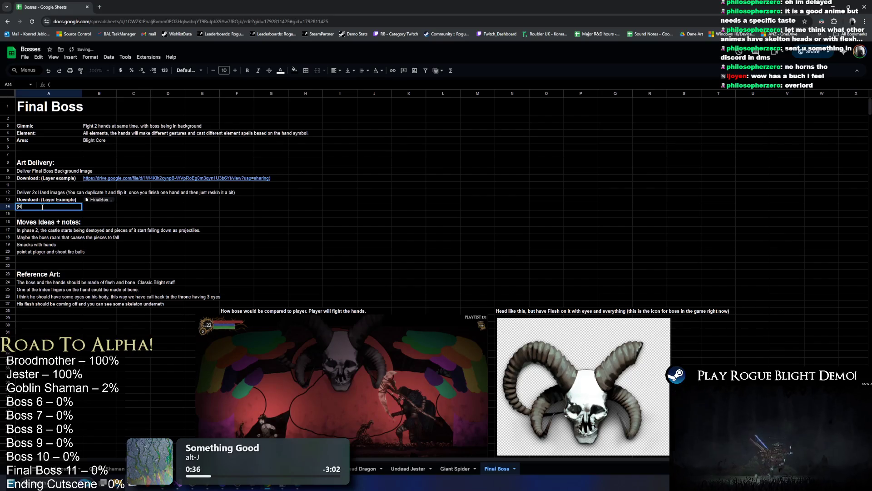
type("eso")
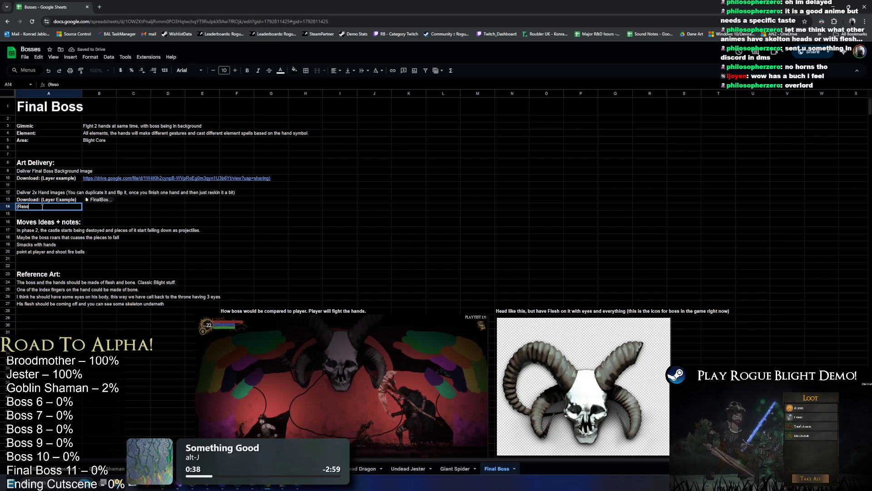
type("lution not corre")
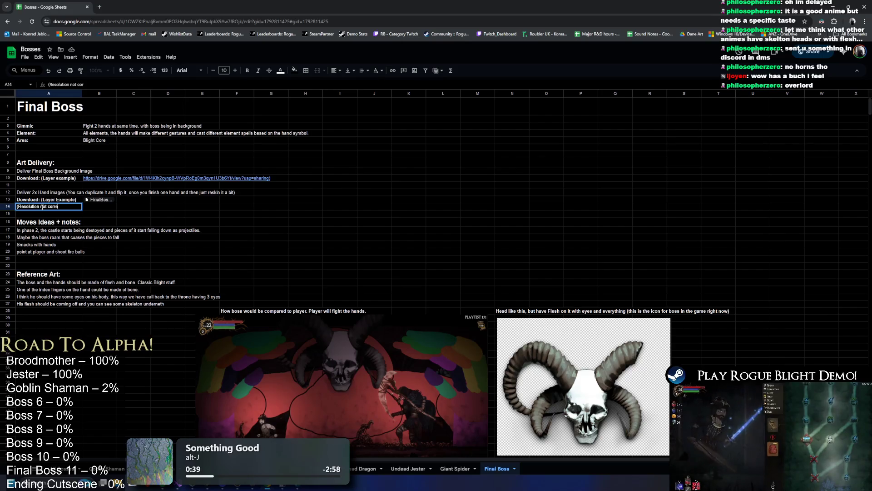
type("ct probab")
key("Return")
key("Up")
key("ctrl+x")
key("Up")
key("Up")
key("Up")
key("ctrl+v")
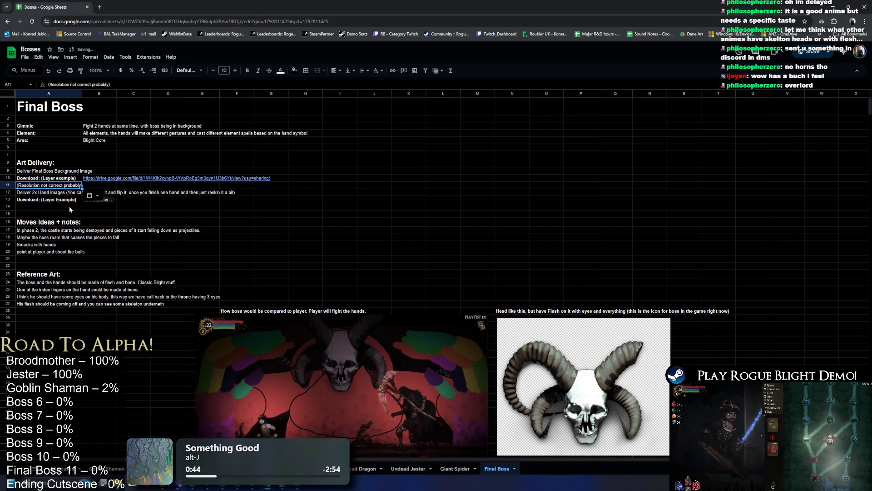
Copy the resolution note under the hand-image download line and push the notes block down a row.
left_click(52, 186)
key("ctrl+c")
left_click(48, 209)
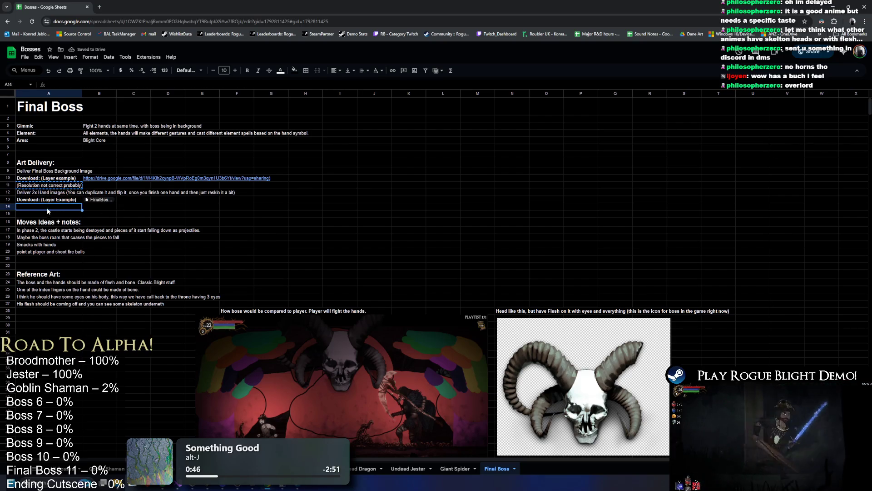
key("ctrl+v")
left_click_drag(48, 223, 47, 311)
left_click_drag(41, 216, 42, 223)
Select and copy the hand images delivery block.
mouse_move(68, 186)
left_mouse_down()
mouse_move(70, 194)
mouse_move(53, 202)
left_mouse_up()
left_click(70, 194)
left_click(47, 209, "shift")
key("ctrl+c")
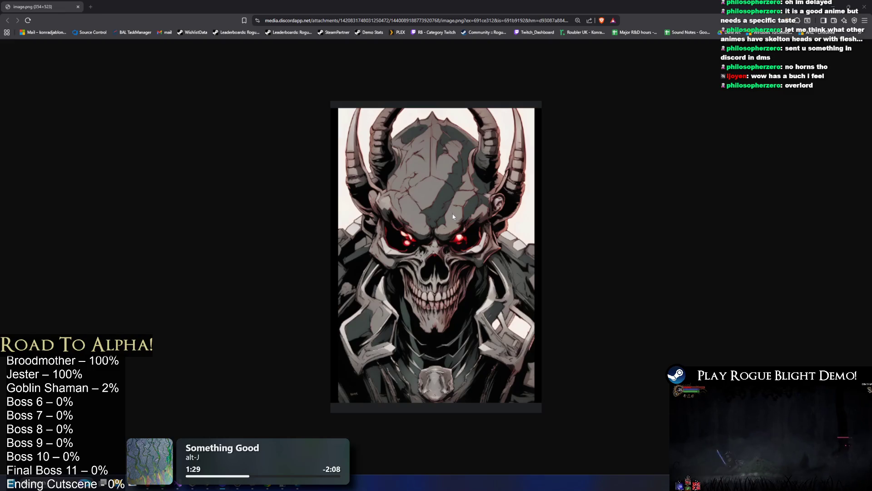
Shrink the Discord skull image window and place it beside the sheet.
mouse_move(483, 7)
left_mouse_down()
mouse_move(675, 159)
mouse_move(655, 100)
mouse_move(620, 93)
left_mouse_up()
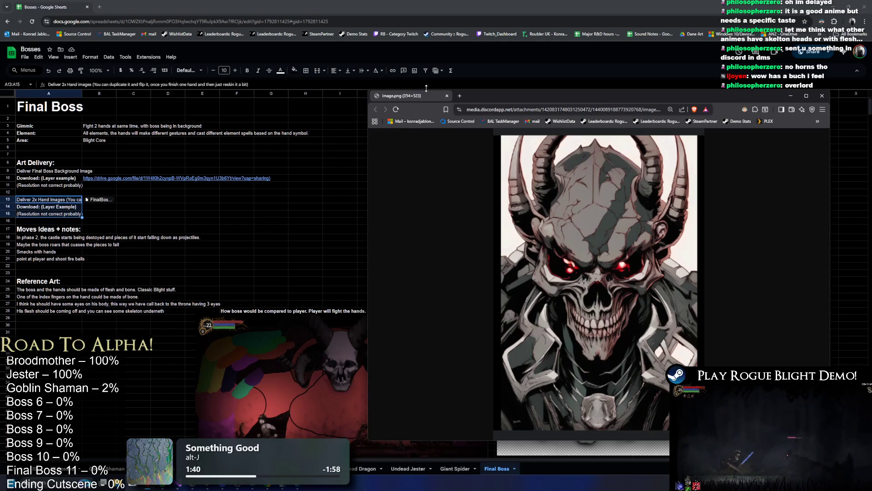
Close the skull image window and add the note 'I will make his eyes red with lights' in A29.
left_click(447, 95)
left_click_drag(51, 324, 53, 321)
type("Red ey")
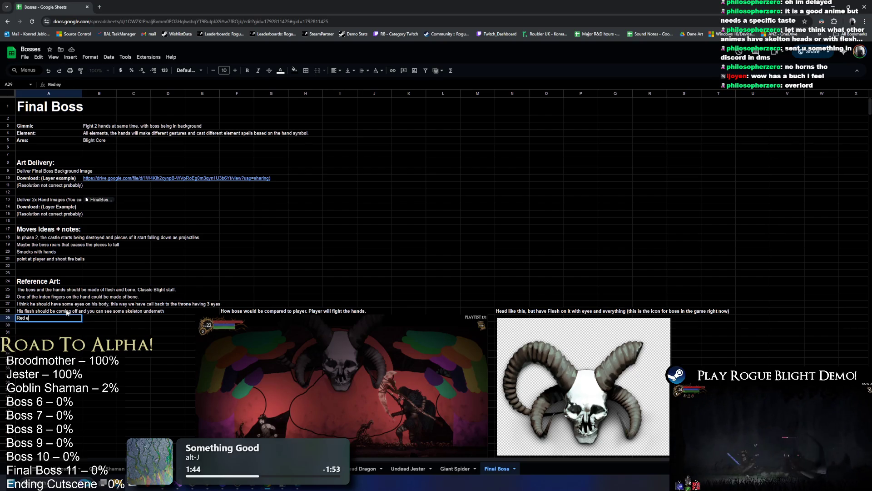
type("I wi")
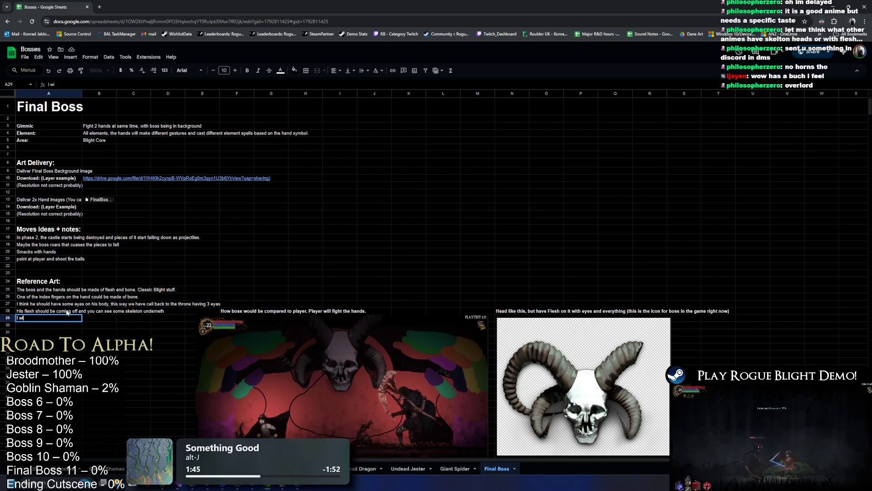
type("ll make his eyes")
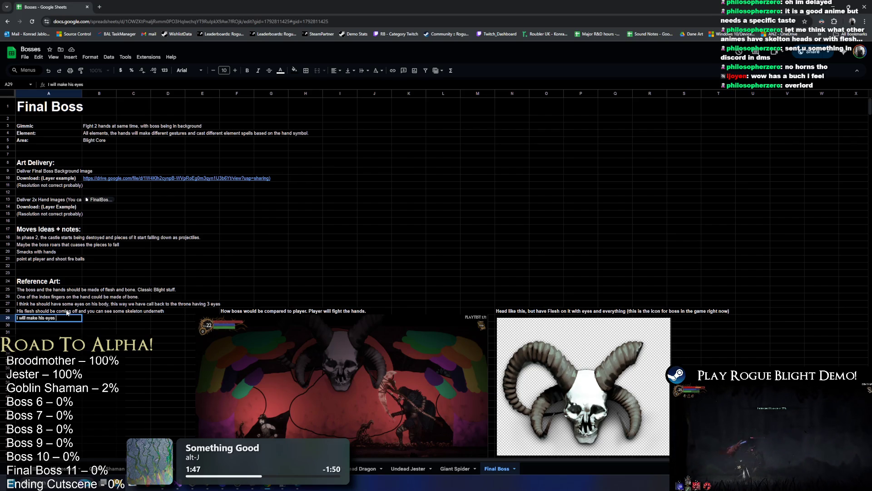
type("ed wi")
type("th lights")
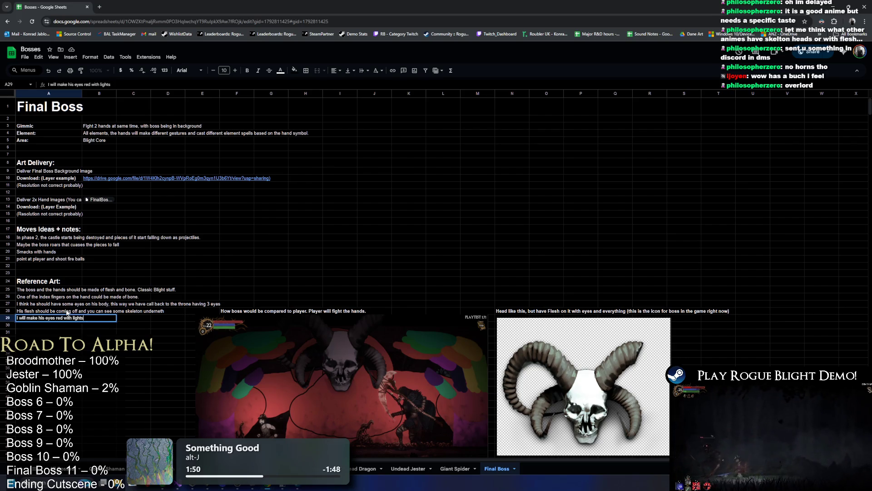
key("Return")
left_click(409, 199)
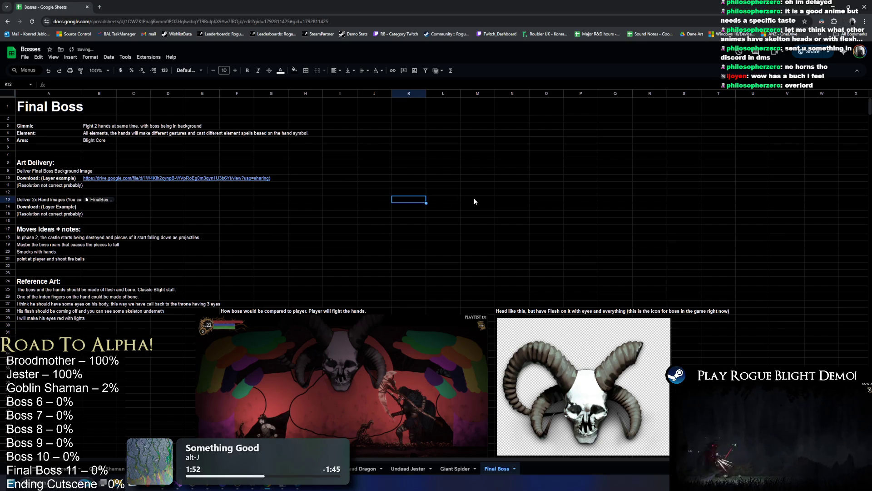
scroll(349, 102, "down", 10)
scroll(403, 118, "up", 3)
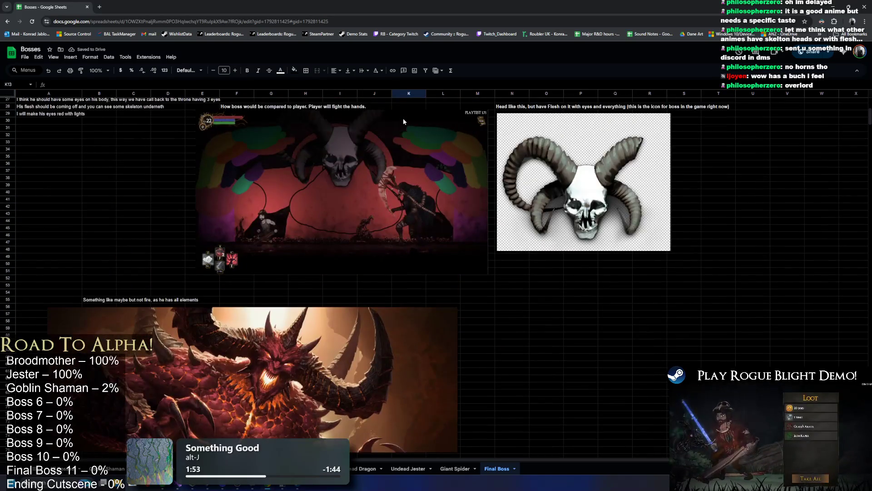
scroll(402, 118, "up", 8)
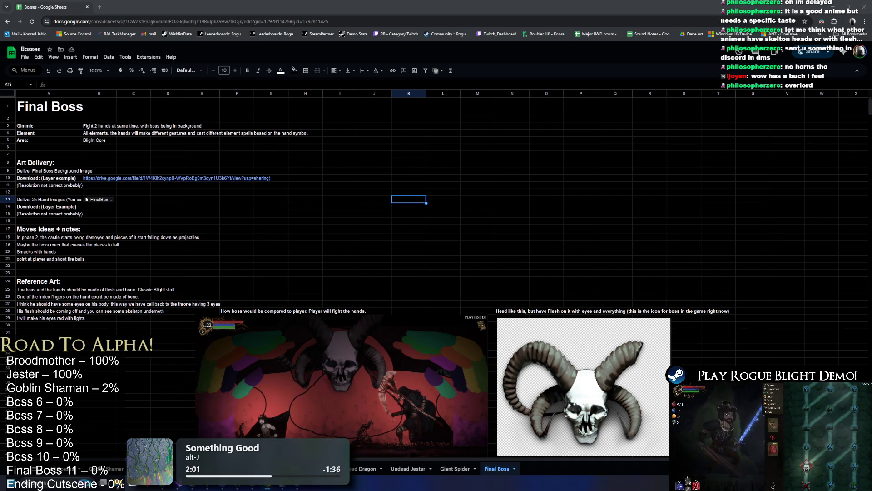
Snip the red demon face with Snipping Tool and copy the capture.
key("super")
type("s")
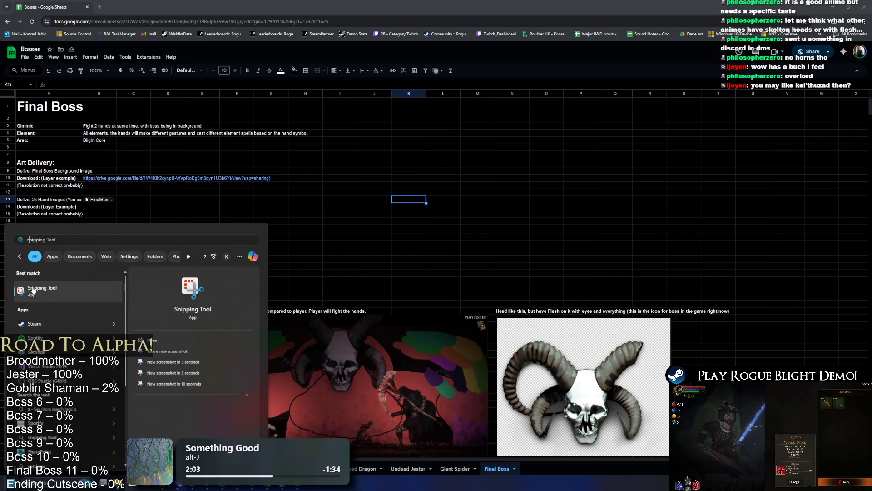
left_click(33, 289)
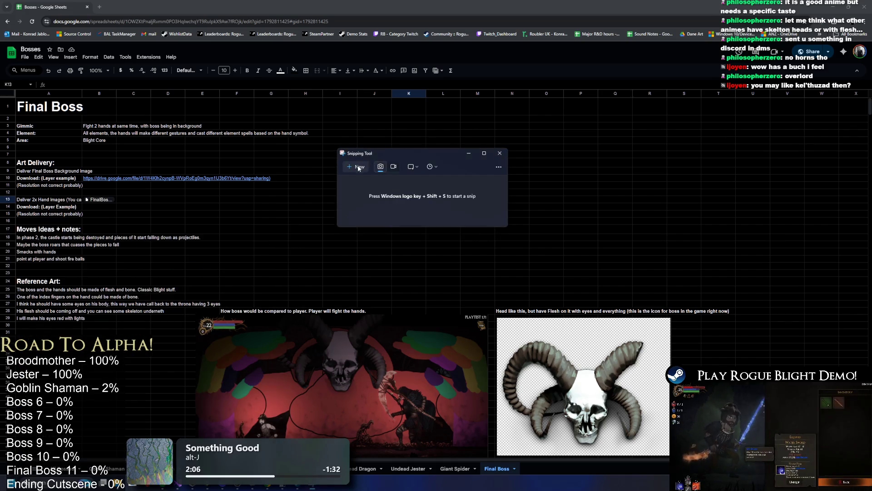
left_click(358, 167)
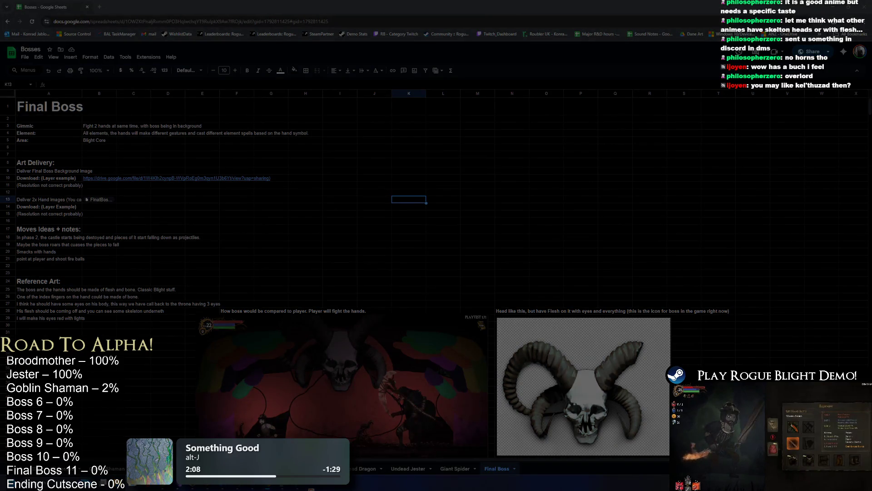
left_click_drag(301, 314, 390, 441)
right_click(571, 272)
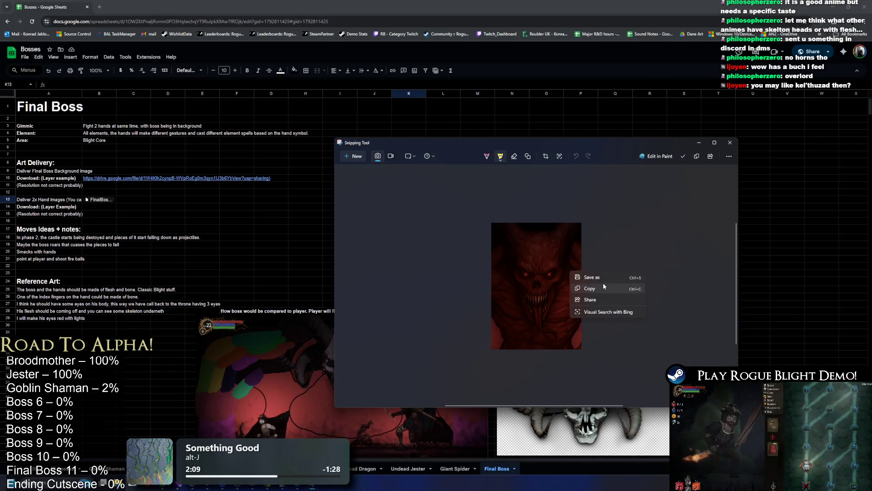
left_click(589, 288)
Paste the demon snip into the sheet to the right of the large demon image.
left_click(214, 251)
scroll(214, 251, "down", 5)
left_click(160, 188)
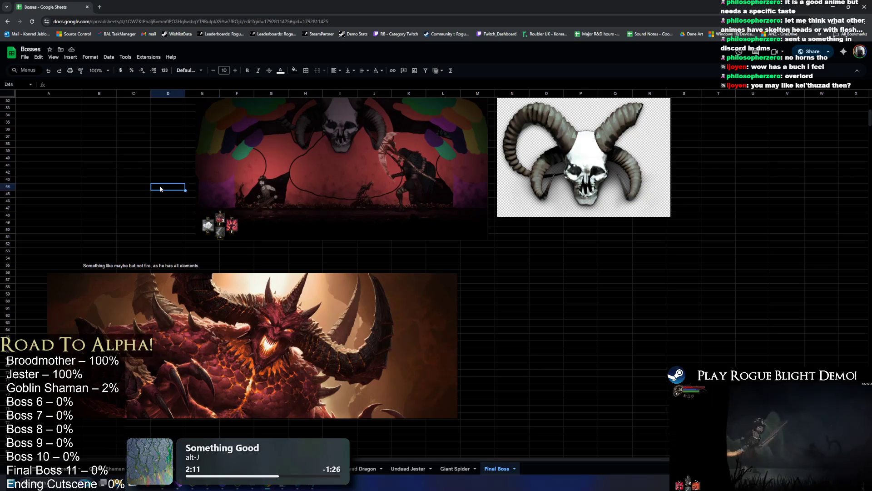
key("ctrl+v")
mouse_move(200, 232)
left_mouse_down()
mouse_move(496, 309)
mouse_move(477, 323)
mouse_move(377, 323)
mouse_move(456, 323)
left_mouse_up()
left_click(571, 294)
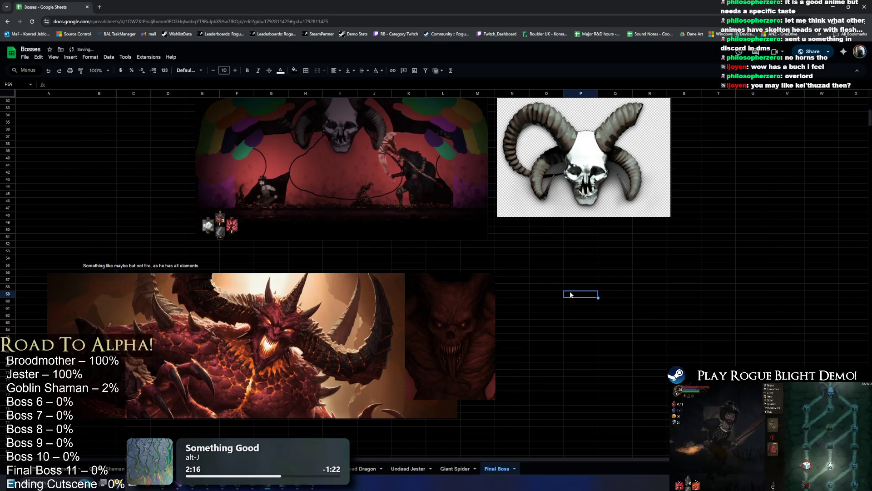
left_click(476, 318)
left_click(547, 309)
Select empty rows 32 to 41 and dismiss their row options without changes.
scroll(454, 273, "up", 4)
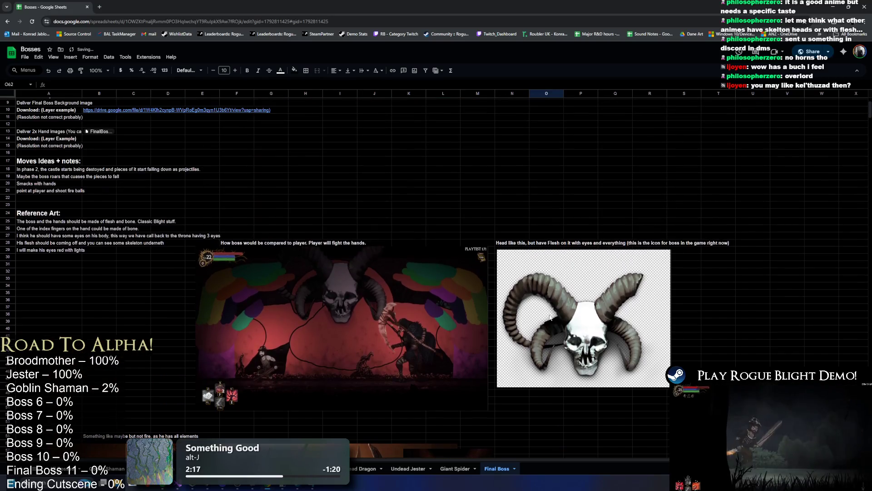
left_click(406, 205)
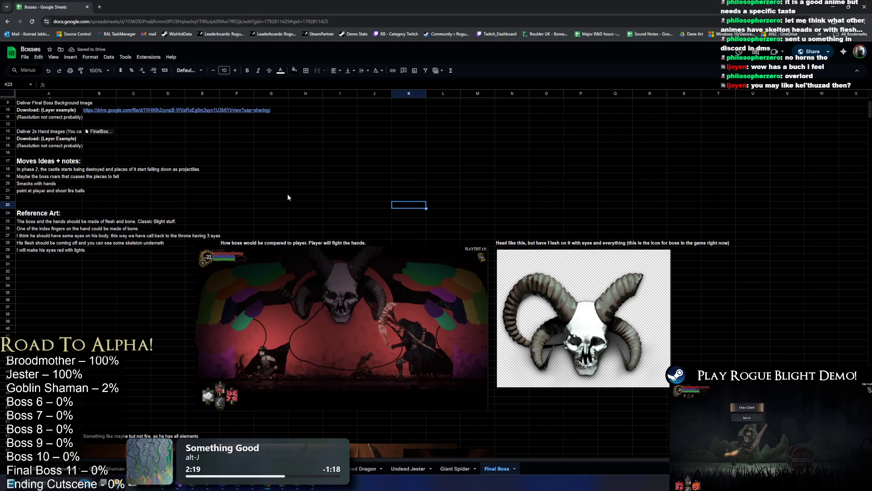
left_click_drag(18, 271, 18, 335)
right_click(18, 334)
key("Escape")
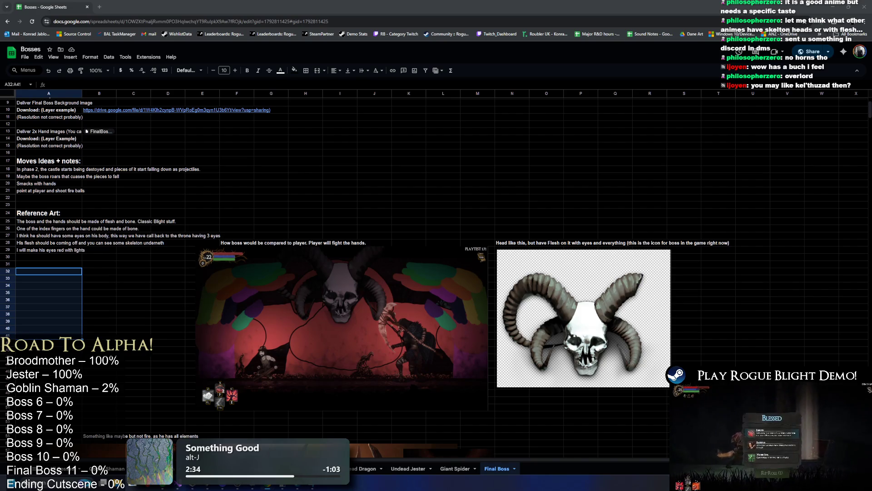
left_click(463, 123)
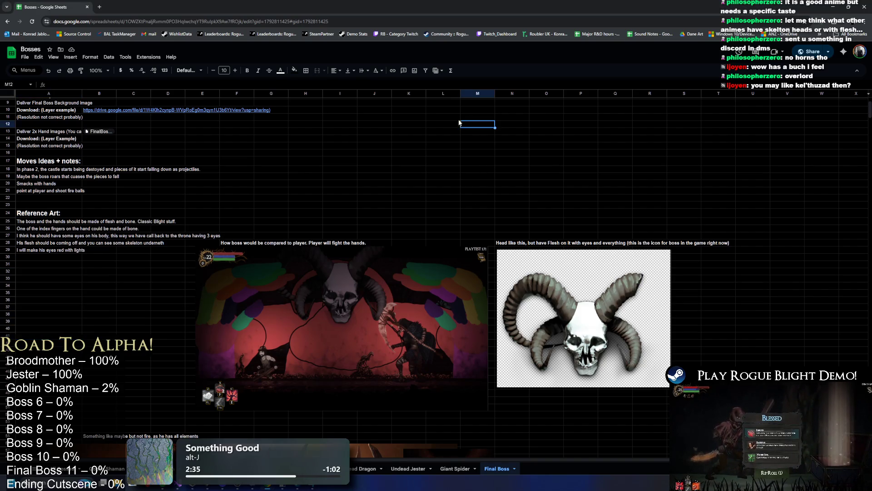
left_click(336, 139)
key("alt+Tab")
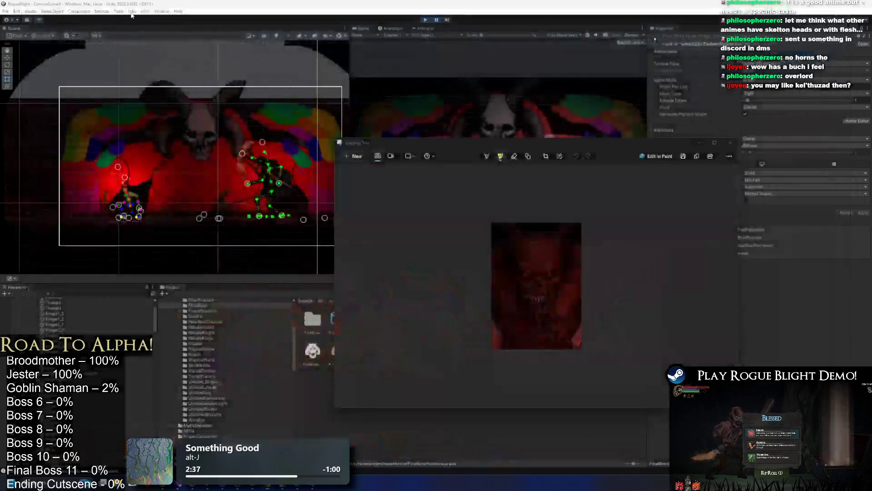
Close the leftover snipping window, play the boss fight, then delete the FinalBoss_Art object.
left_click(730, 143)
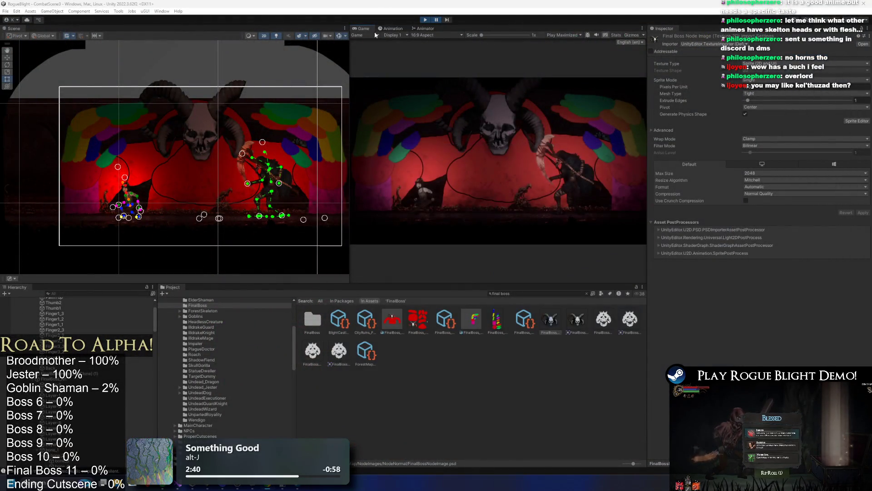
left_click(425, 20)
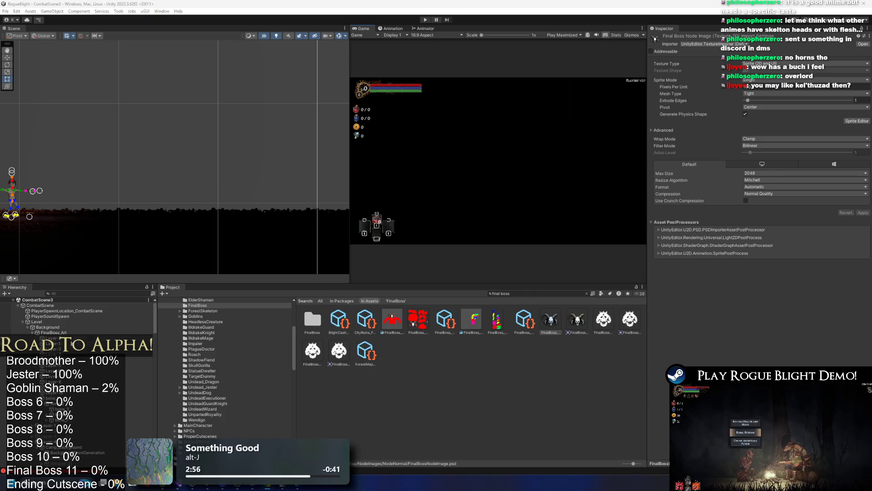
left_click(53, 332)
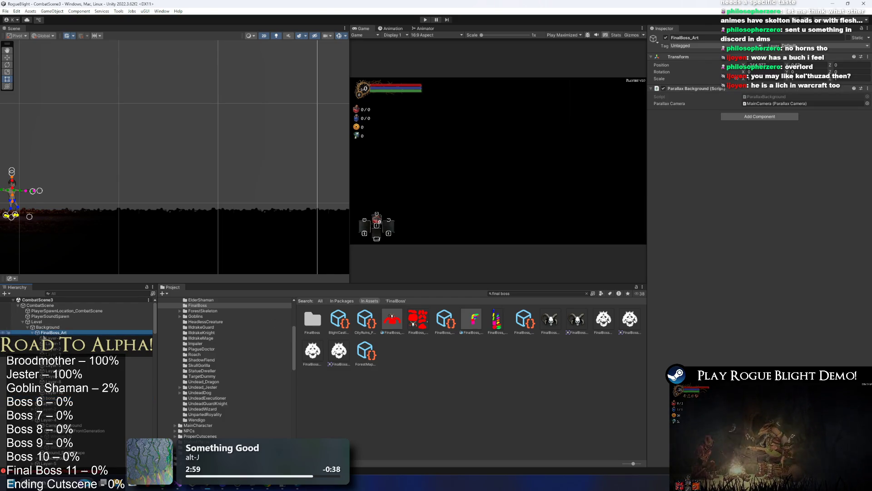
left_click(73, 332)
key("Delete")
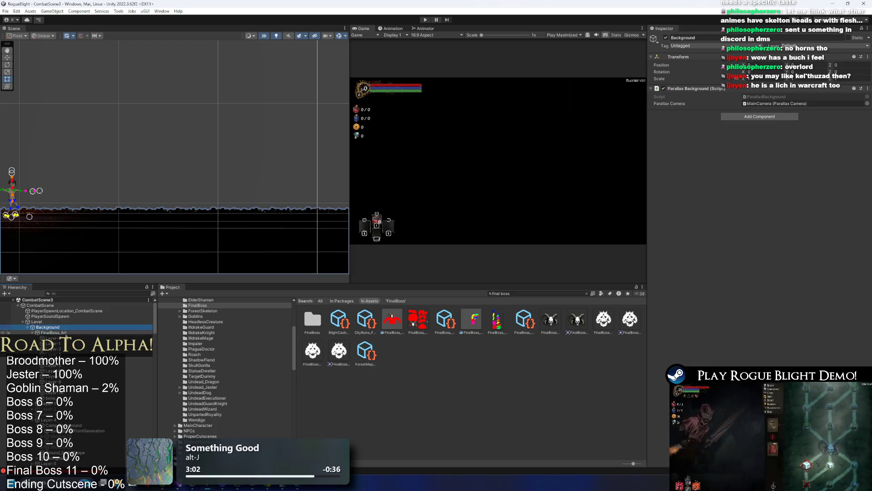
Inspect BackgroundFrontGeneration, Camp_Background, the ground objects and Background, then collapse Background's children.
left_click(86, 359)
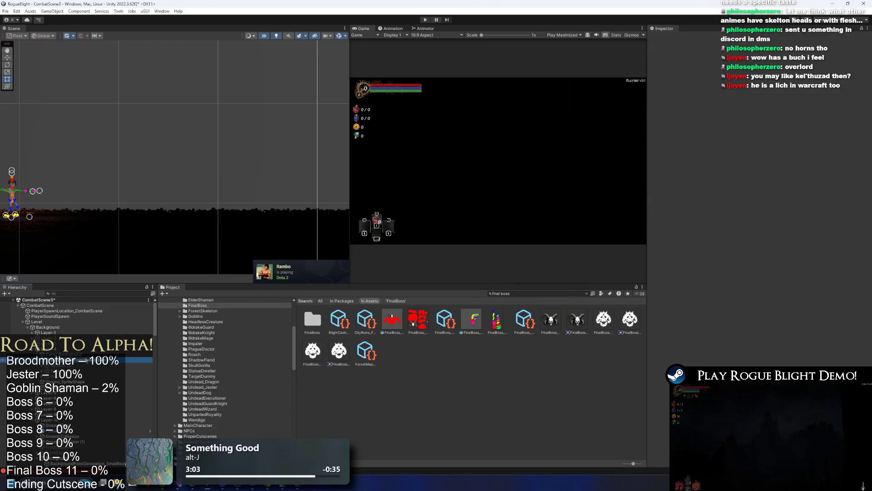
left_click(130, 354)
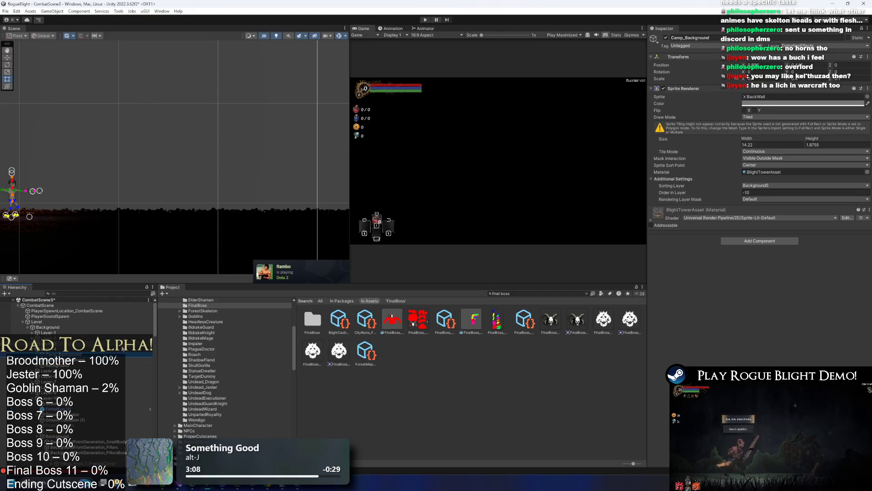
key("Down")
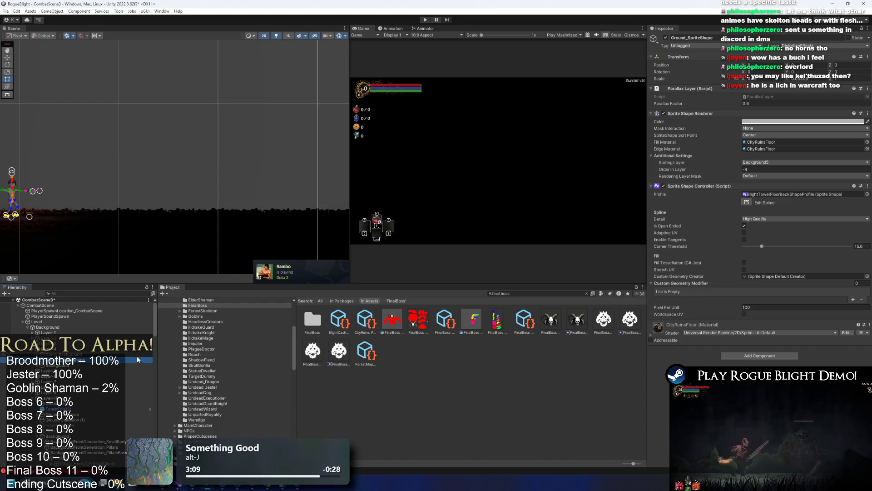
key("Down")
key("Down")
key("Down")
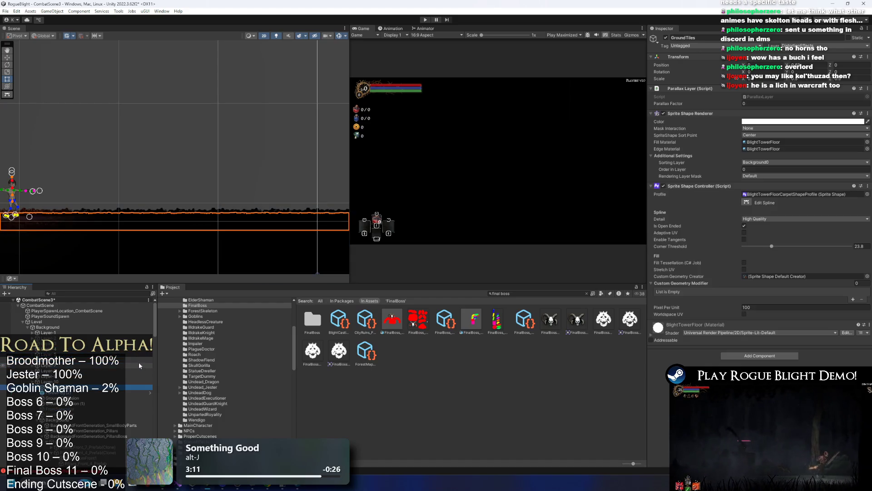
key("Down")
key("Down")
key("Down")
key("Up")
key("Up")
key("Up")
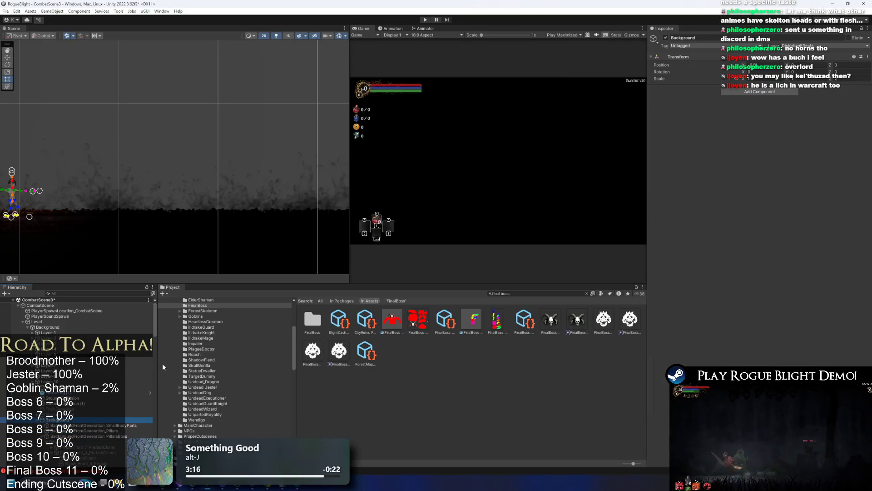
key("Left")
Step up through FrontSeperator, ForestFog (2) and Layer-10 to Layer-5's 0.5 Parallax Factor, then enter Play mode.
key("Up")
key("Up")
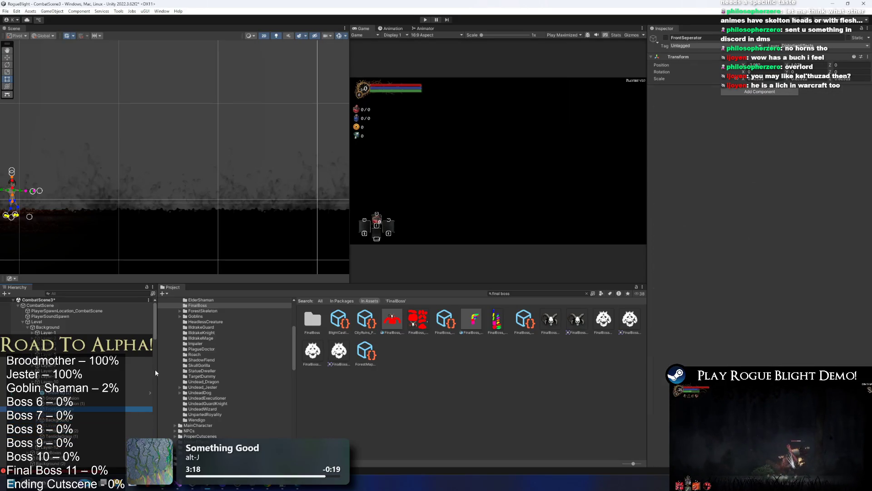
key("Up")
key("Up")
key("Up")
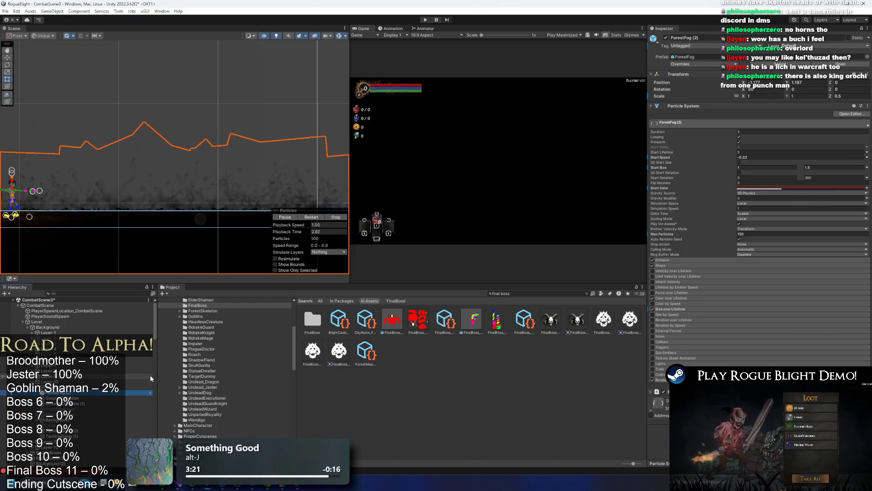
key("Up")
key("Up")
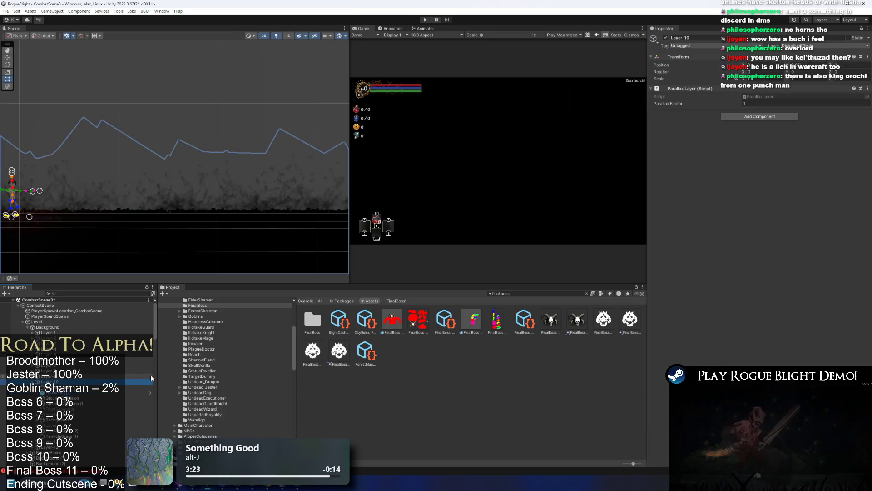
key("Left")
key("Up")
key("Up")
key("Up")
left_click(76, 293)
key("ctrl+p")
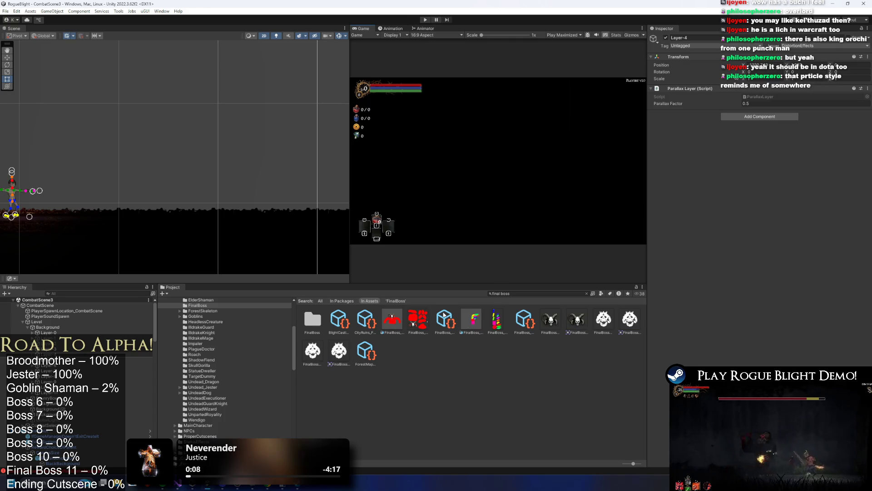
Erase the 'final boss' Project search text so the FinalBoss folder's sprites are listed.
left_click(539, 294)
key("ctrl+a")
key("BackSpace")
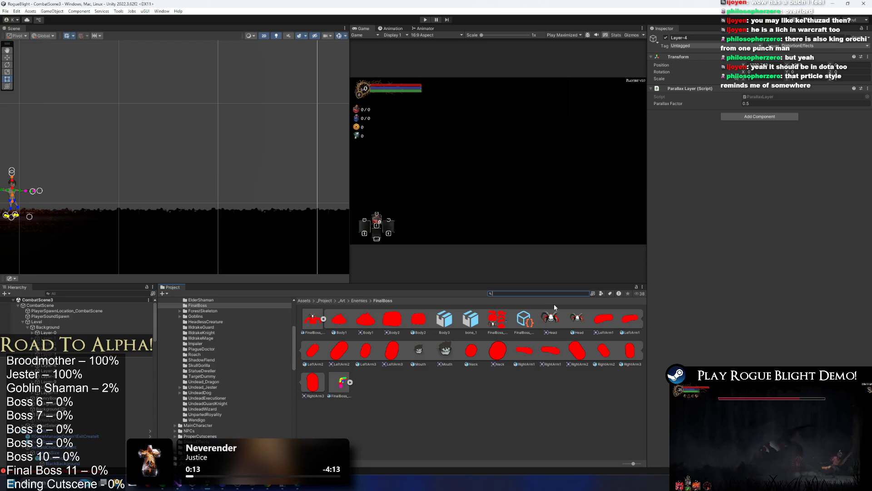
Inspect FinalBoss_Hand_Art's import settings, then return to Enemies and select the ChestMimic folder.
left_click(342, 382)
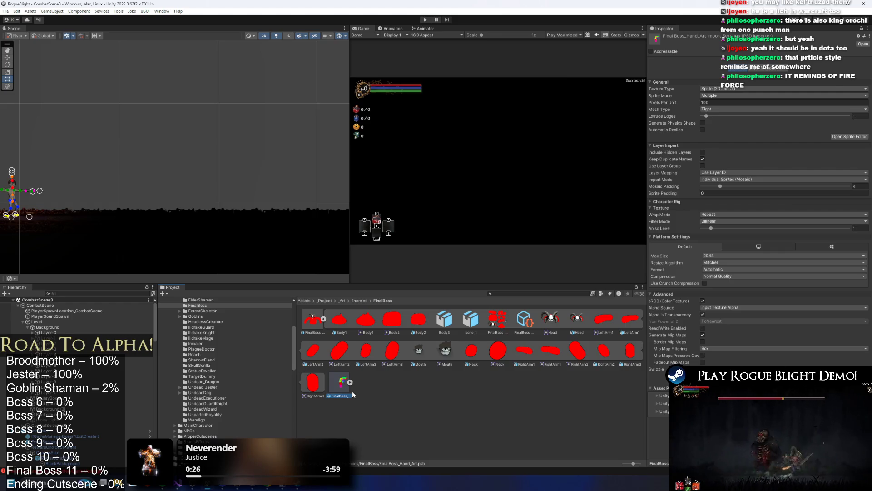
left_click(356, 301)
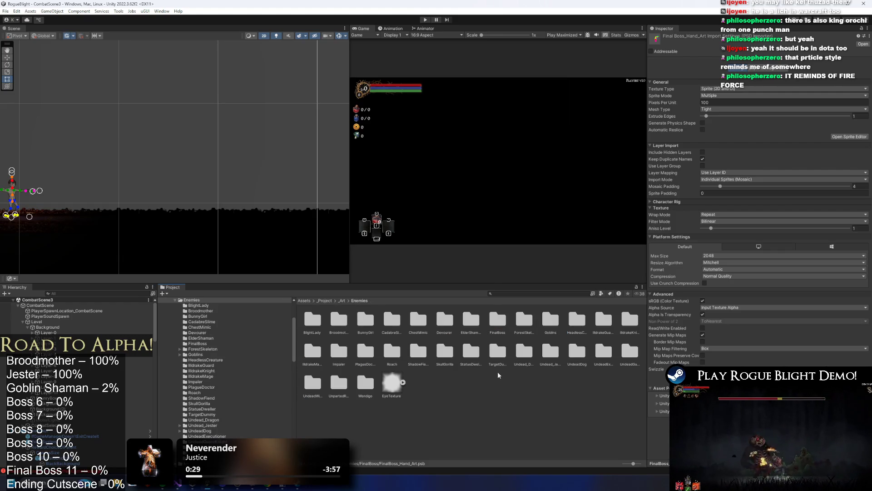
left_click(418, 320)
key("e")
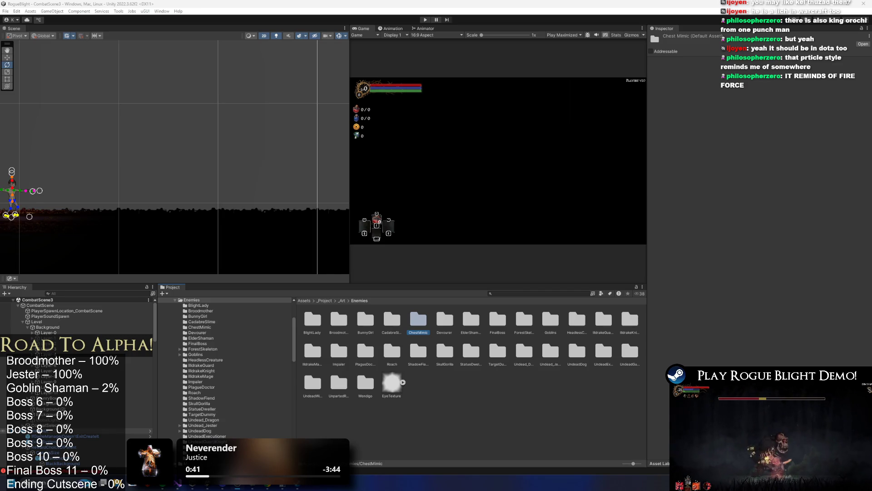
key("super")
key("Escape")
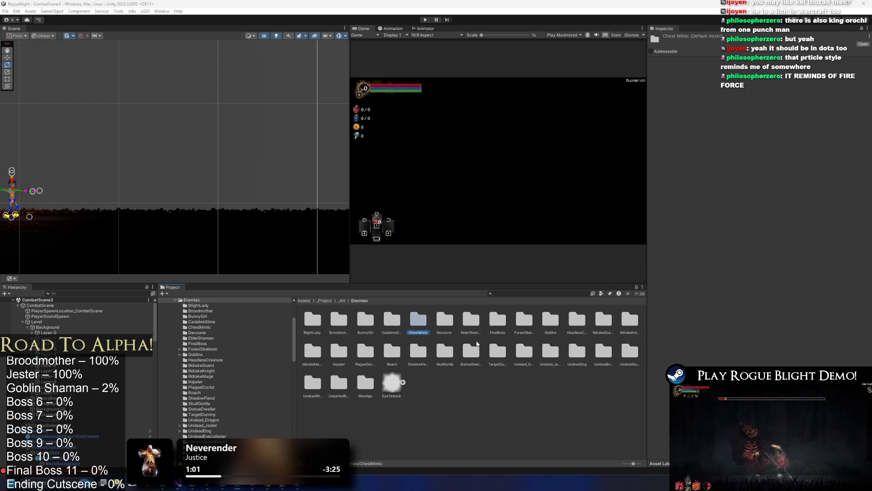
Search Enemies for 'elder' to select ElderShaman_art, then clear the search and return to Enemies.
left_click(345, 300)
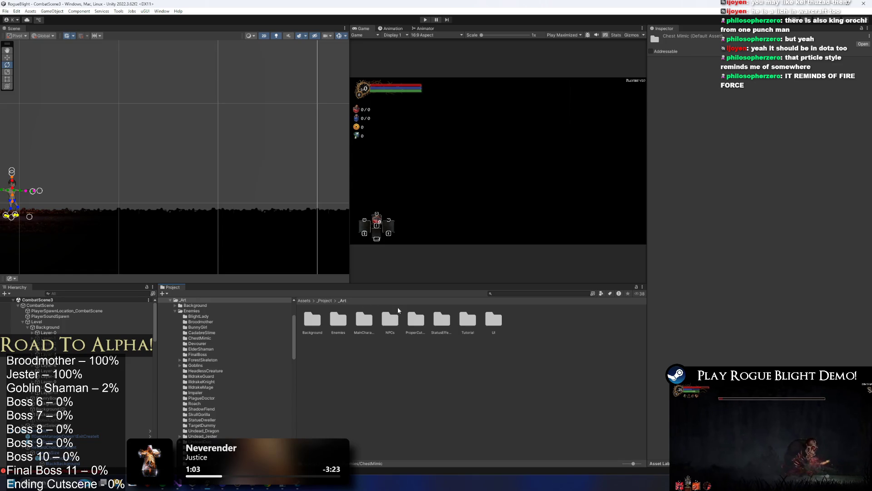
double_click(340, 321)
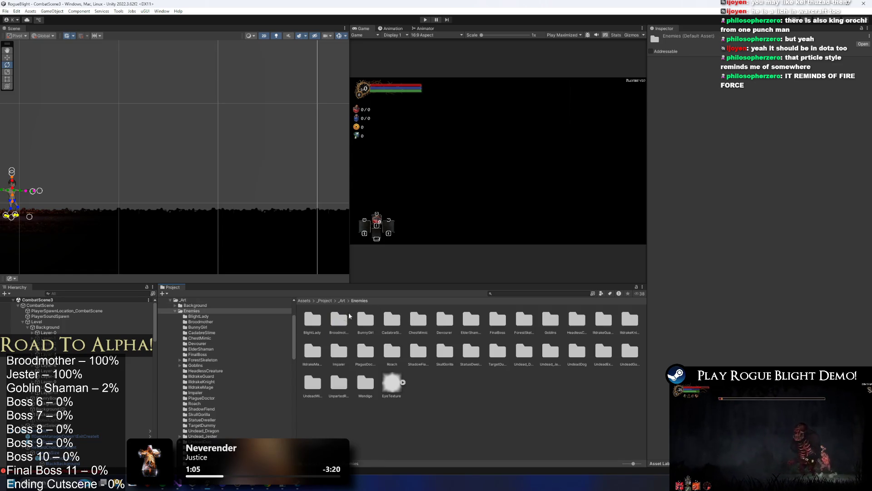
left_click(533, 293)
type("e")
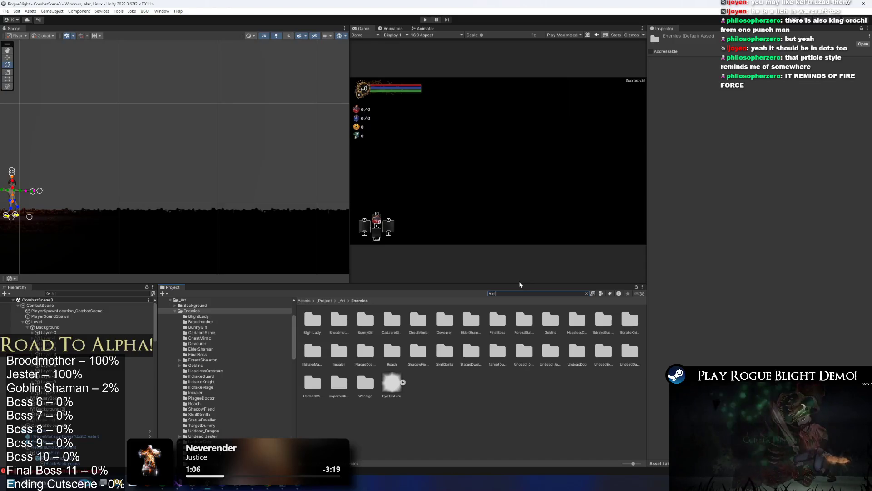
type("lder")
key("Down")
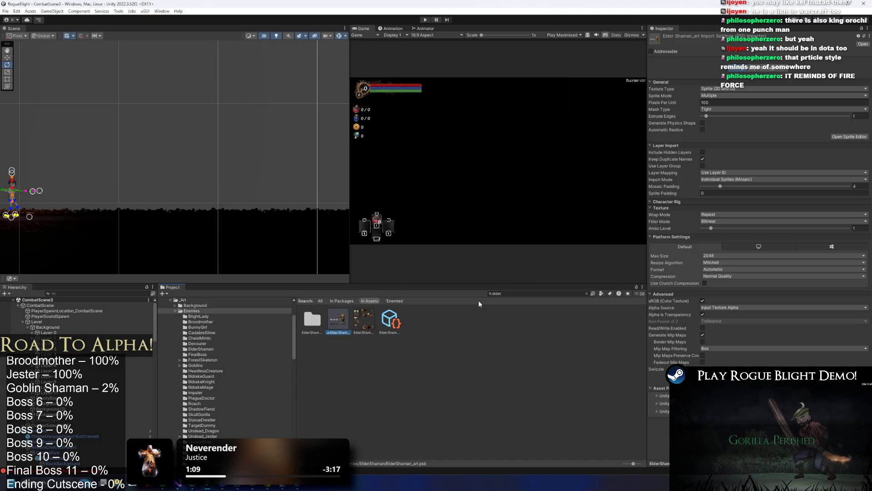
left_click(526, 292)
key("BackSpace")
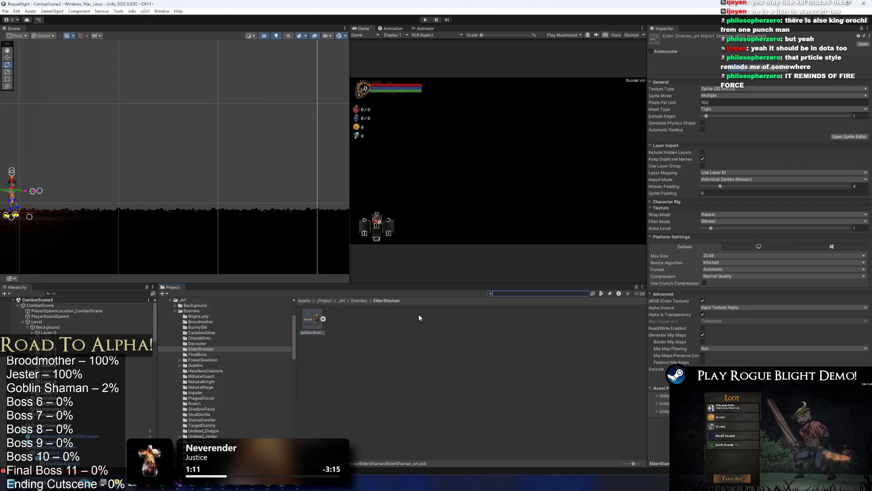
left_click(357, 300)
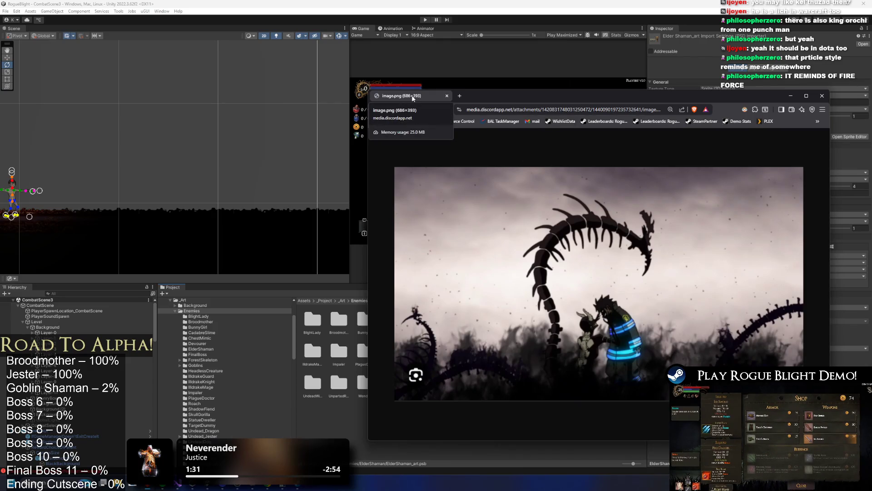
Close the image.png browser tab and open the ElderShaman folder in Unity.
middle_click(413, 98)
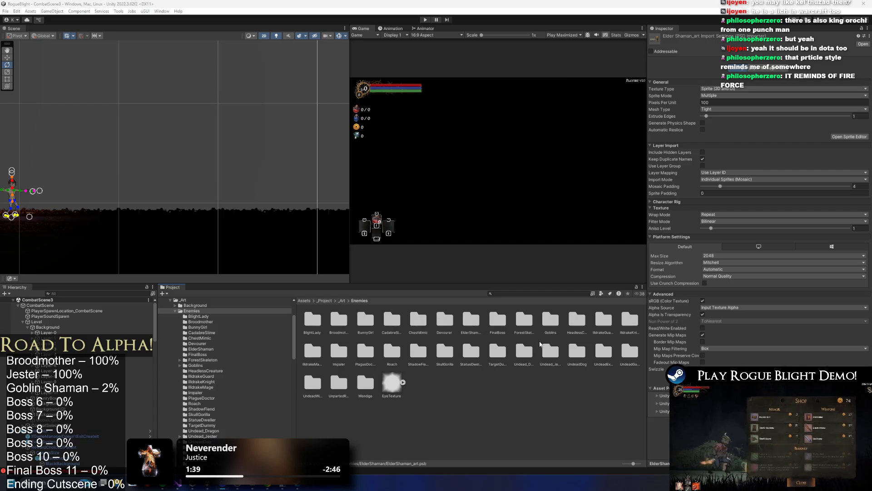
double_click(462, 324)
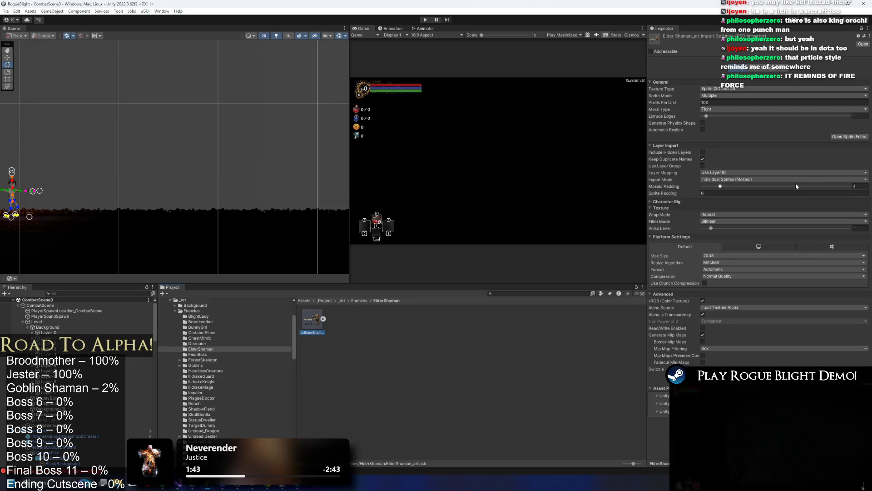
Search the project for 'combat 1' and open CombatScene1.
left_click_drag(73, 227, 162, 192)
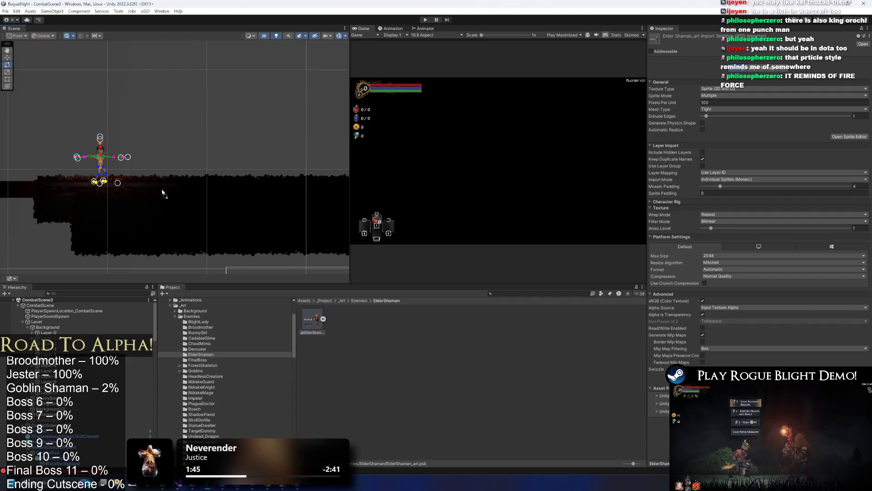
left_click(513, 293)
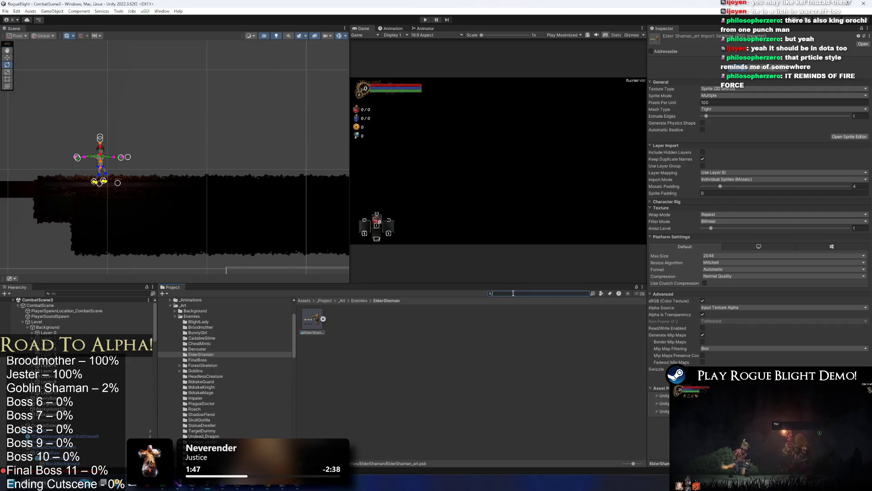
type("test m")
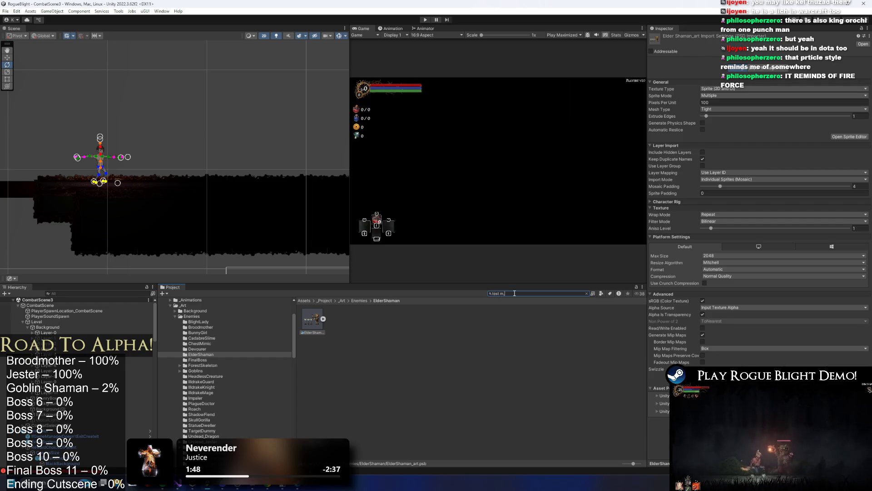
key("BackSpace")
key("BackSpace")
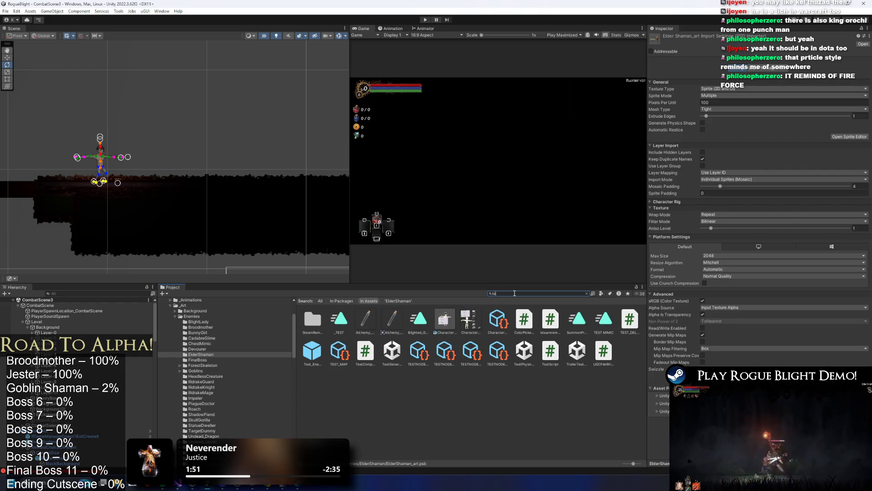
key("BackSpace")
key("BackSpace")
type("om")
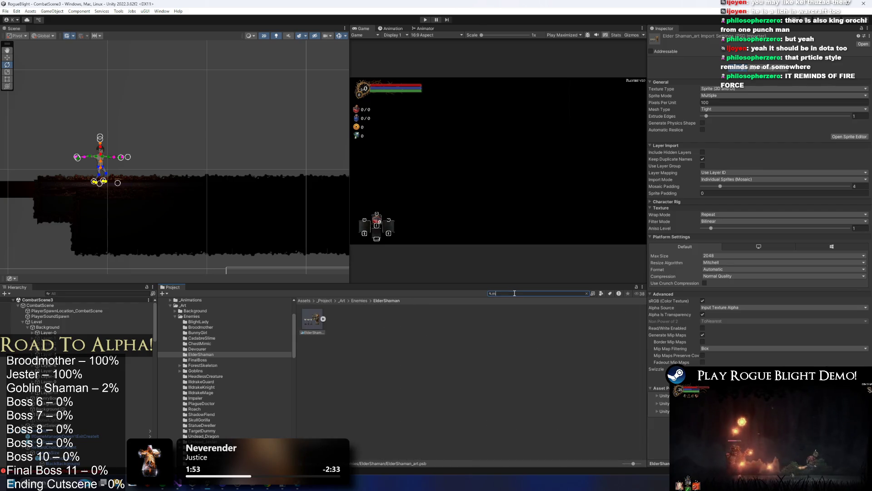
type("bat 1")
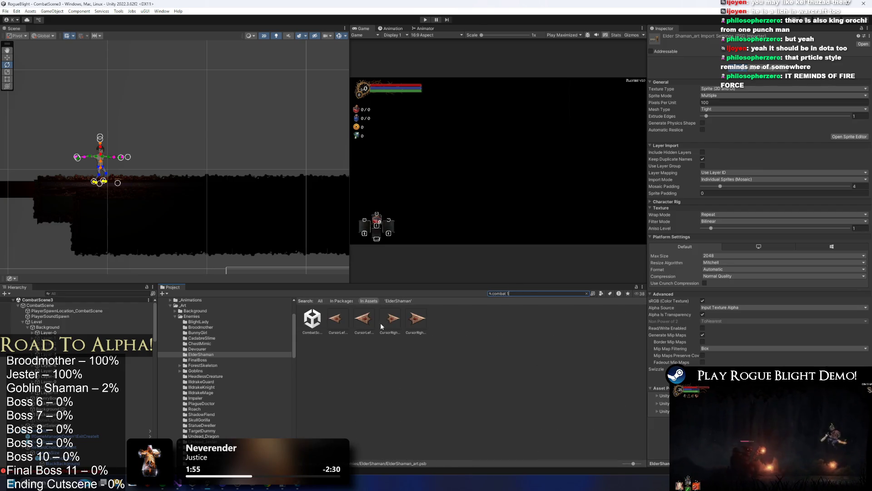
key("Down")
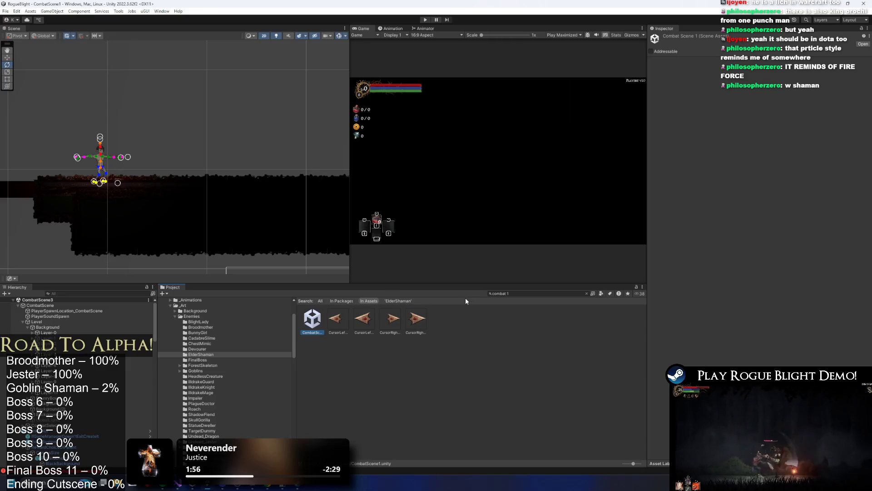
key("Return")
Filter the Project window with 'elder' to list the ElderShaman folder and assets.
left_click(525, 295)
type("e3")
key("BackSpace")
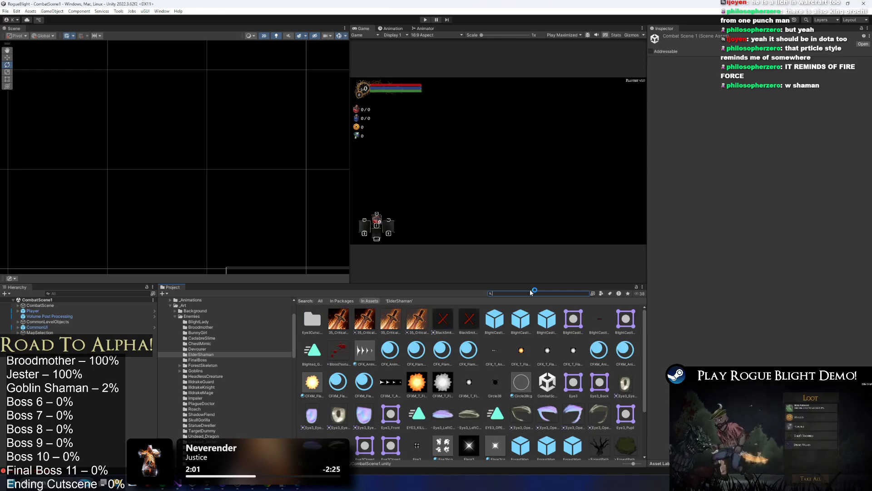
type("lder")
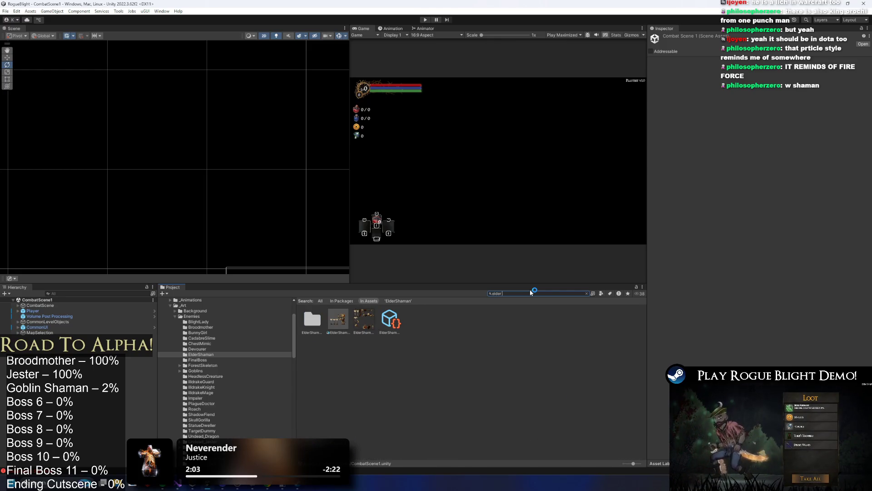
scroll(166, 237, "down", 3)
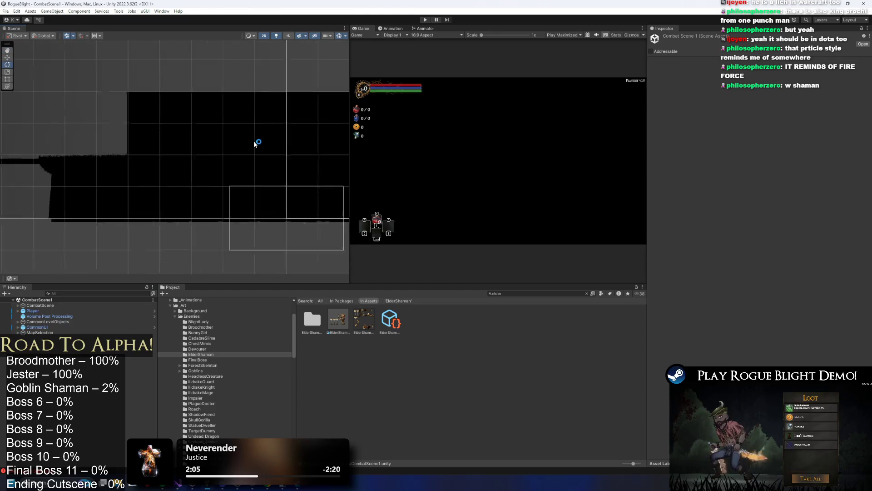
scroll(213, 152, "down", 4)
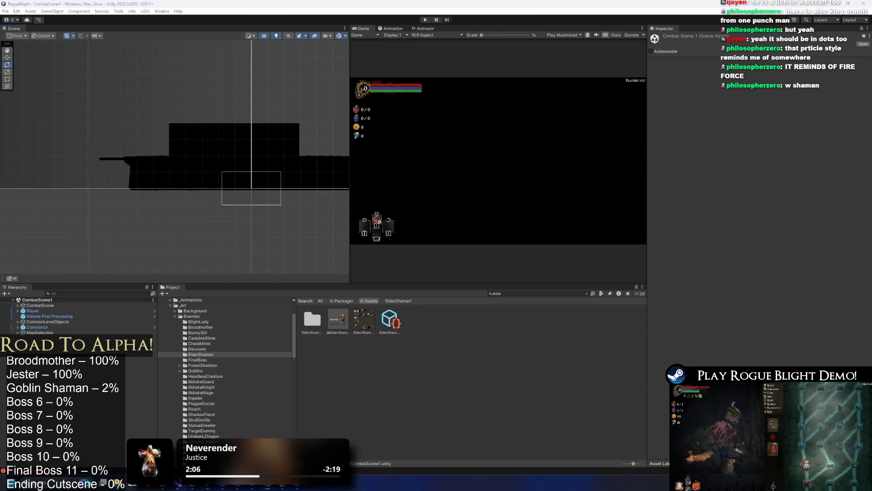
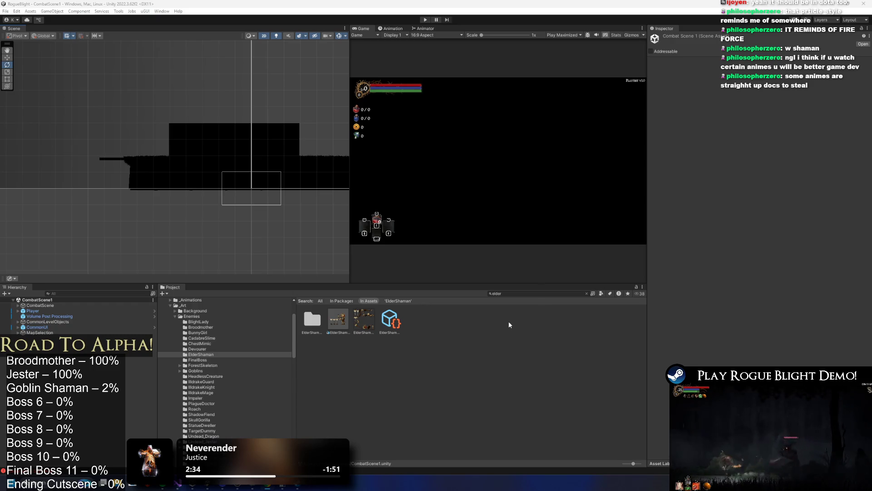
Frame the Player in the Scene view, select ElderShaman_art, and enter play mode.
left_click(218, 203)
key("f")
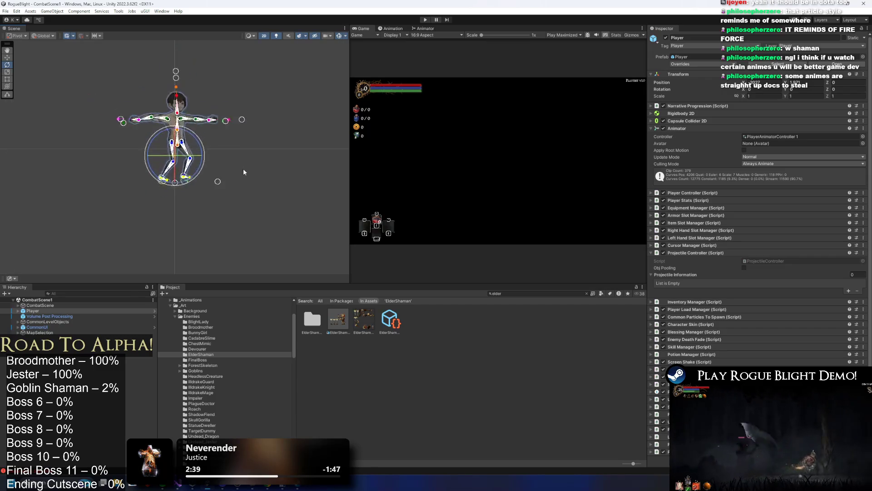
scroll(243, 169, "up", 6)
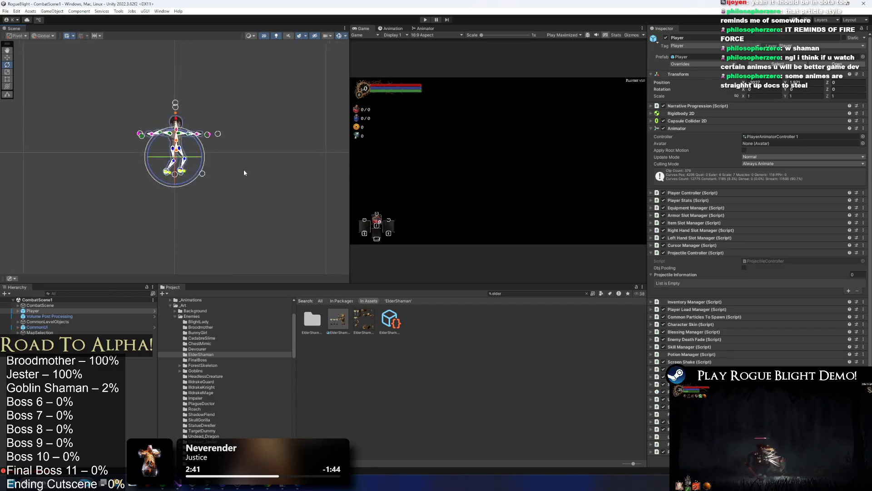
key("f")
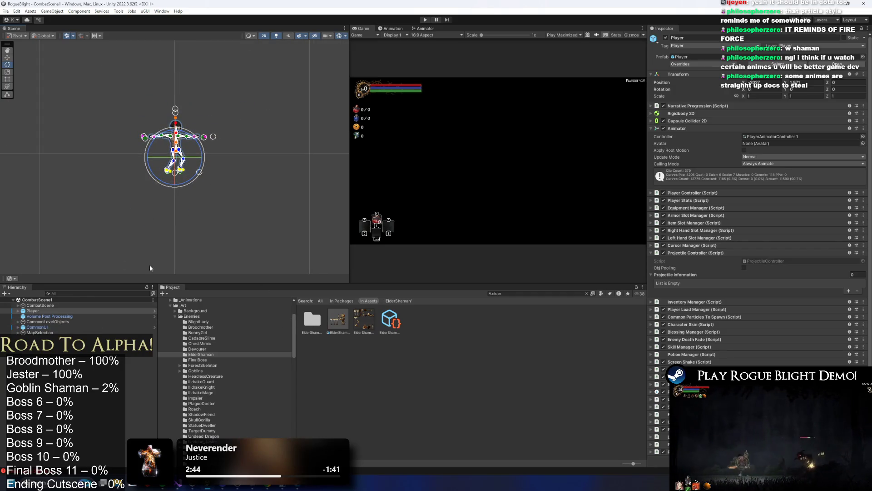
left_click(337, 322)
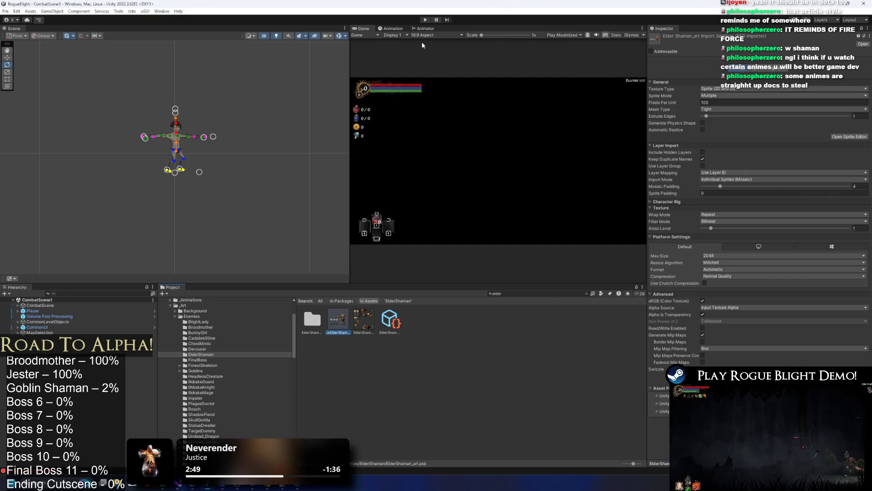
left_click(429, 18)
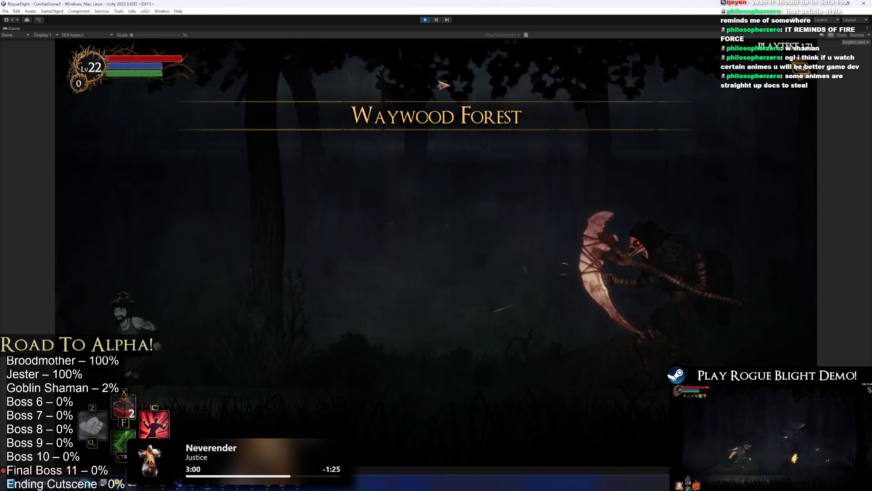
Drop ElderShaman_art into the running scene near the Plague Doctor, inspect it, then stop playing.
key("ctrl+shift+p")
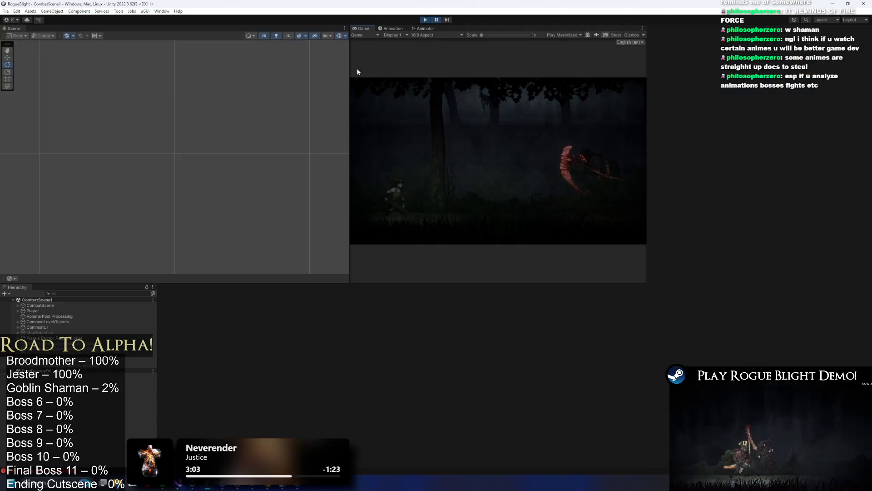
double_click(54, 338)
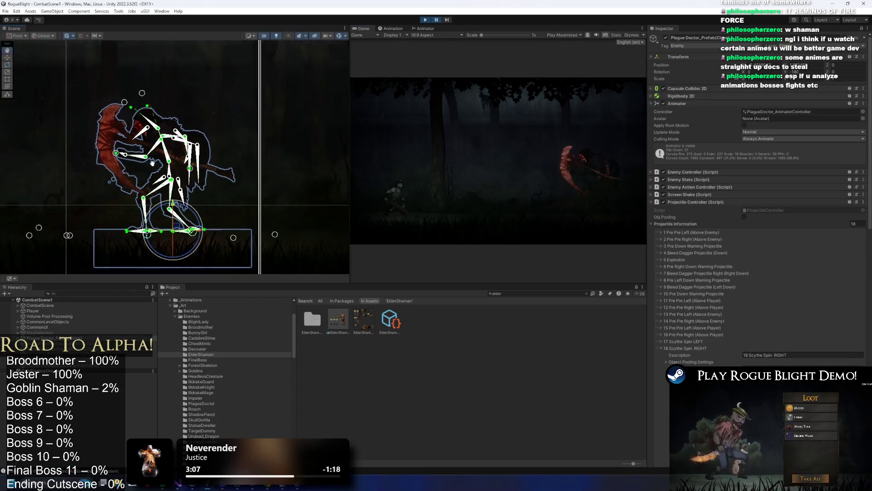
scroll(279, 262, "down", 5)
left_click_drag(338, 320, 185, 241)
scroll(181, 222, "up", 8)
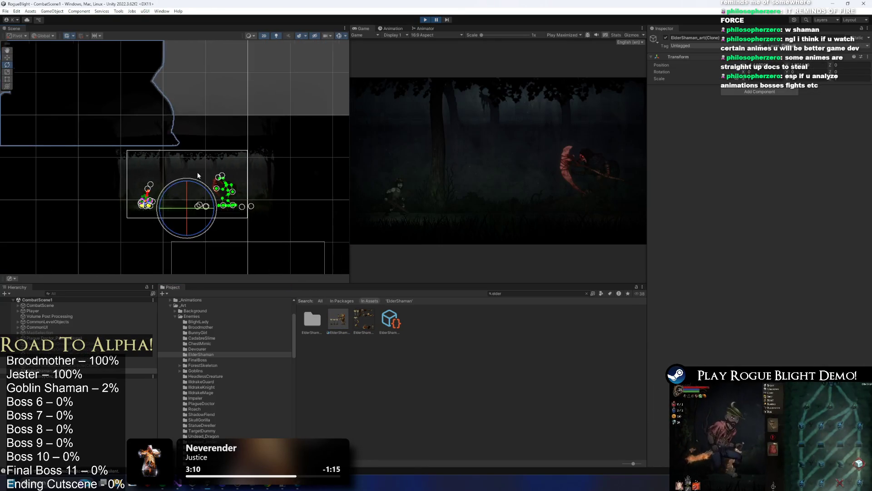
scroll(202, 184, "down", 2)
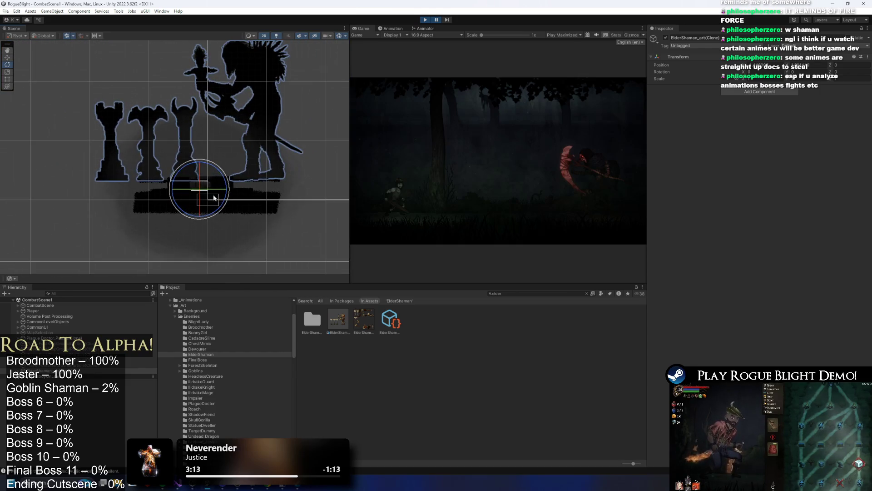
left_click(425, 21)
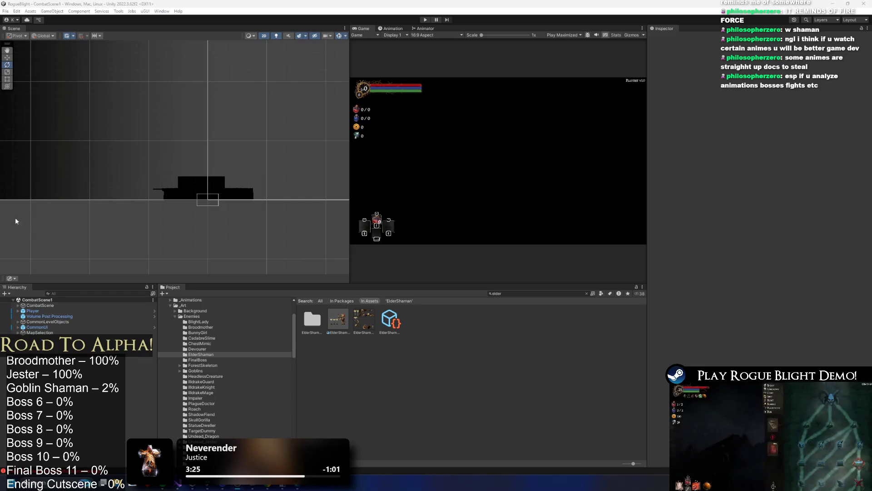
Close the browser and stray Photoshop window, then open ElderShaman_art.psb in Photoshop.
left_click(337, 321)
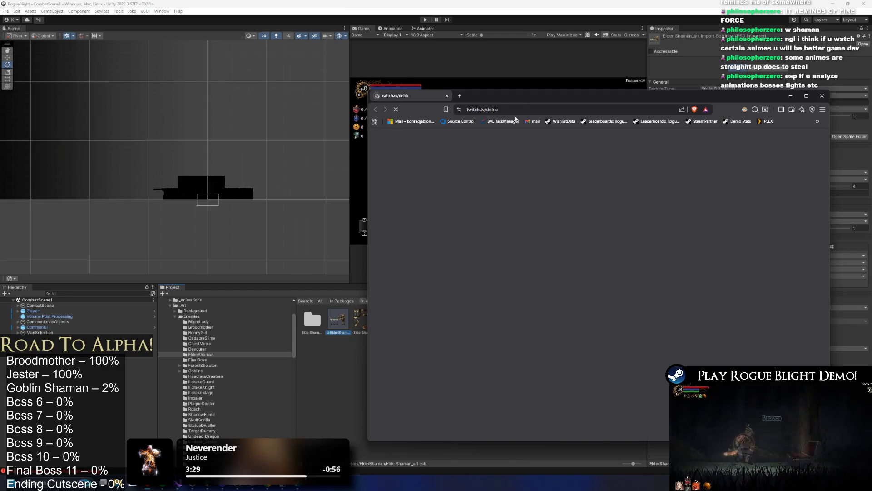
key("alt+F4")
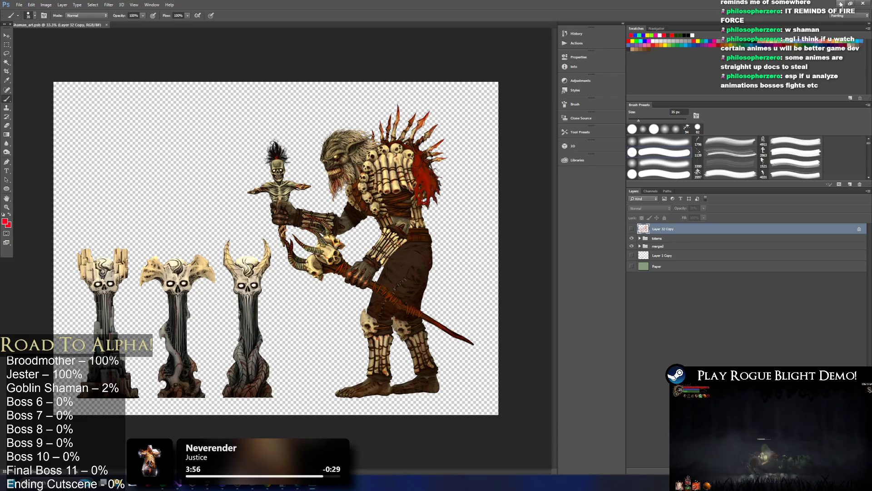
left_click(841, 4)
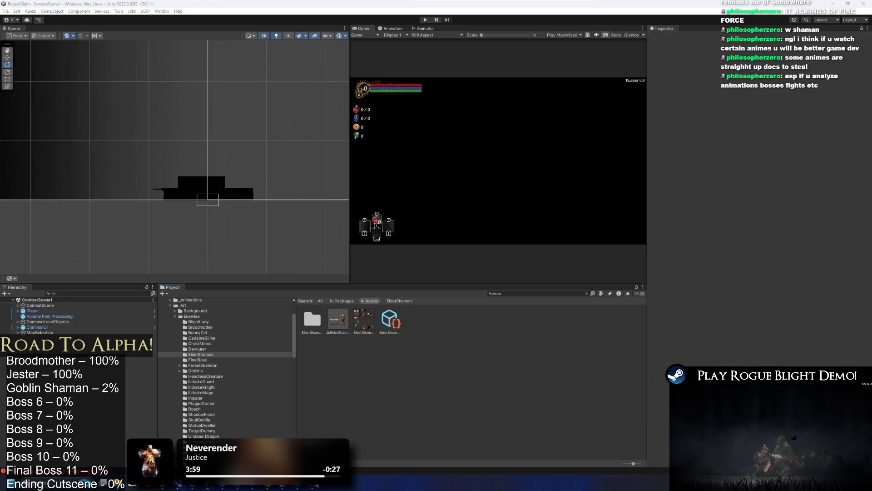
key("alt+Tab")
left_click(866, 5)
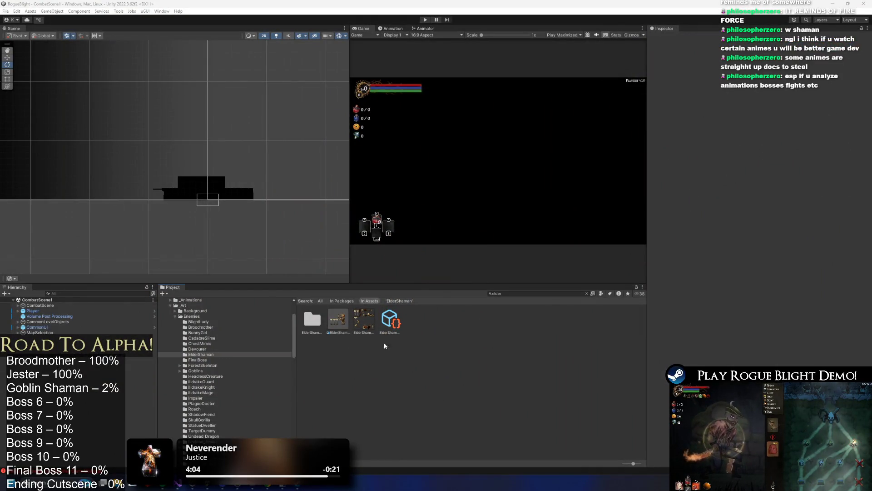
left_click(339, 319)
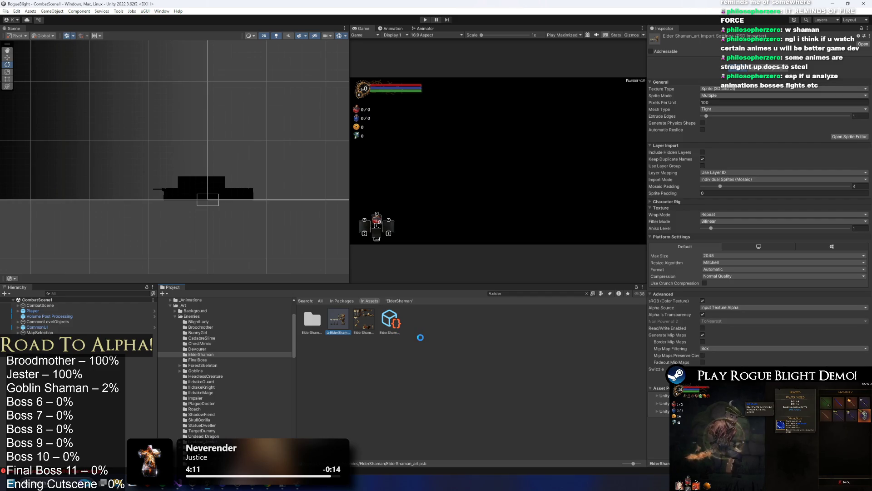
double_click(353, 319)
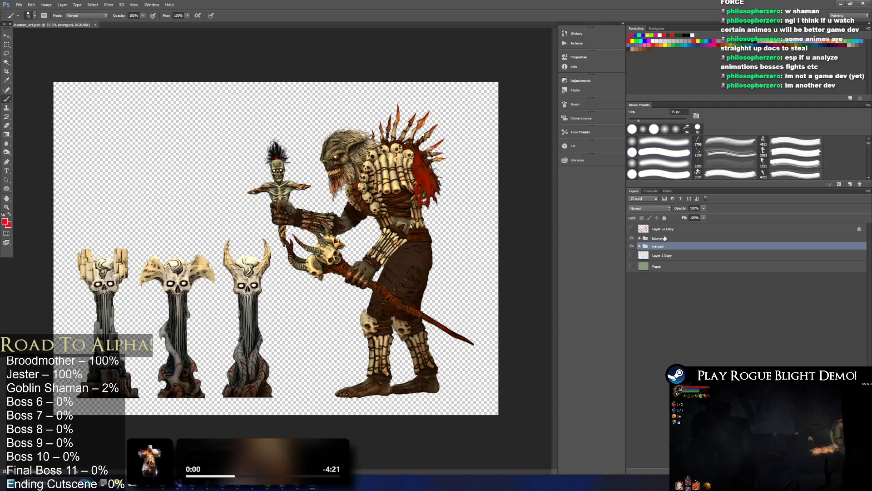
Delete the Layer 32 Copy, totems, Layer 1 Copy, Paper and staff layers.
key("Delete")
key("Delete")
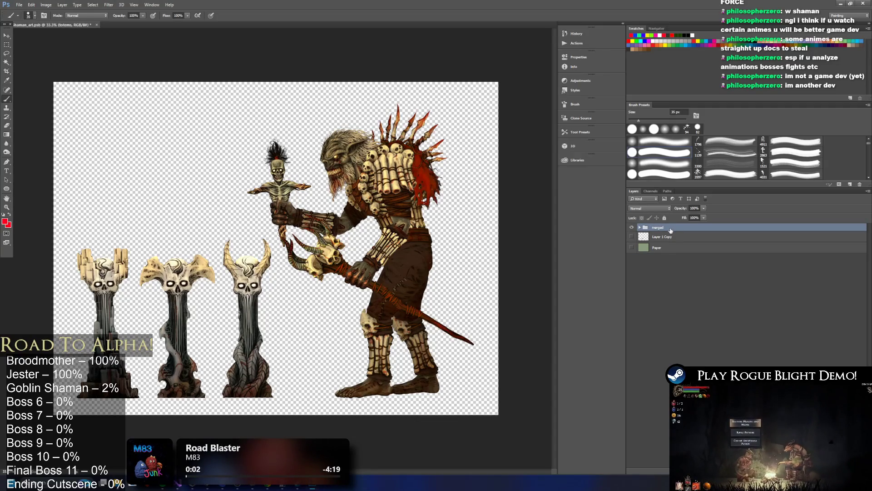
key("Delete")
key("Delete")
left_click(664, 229)
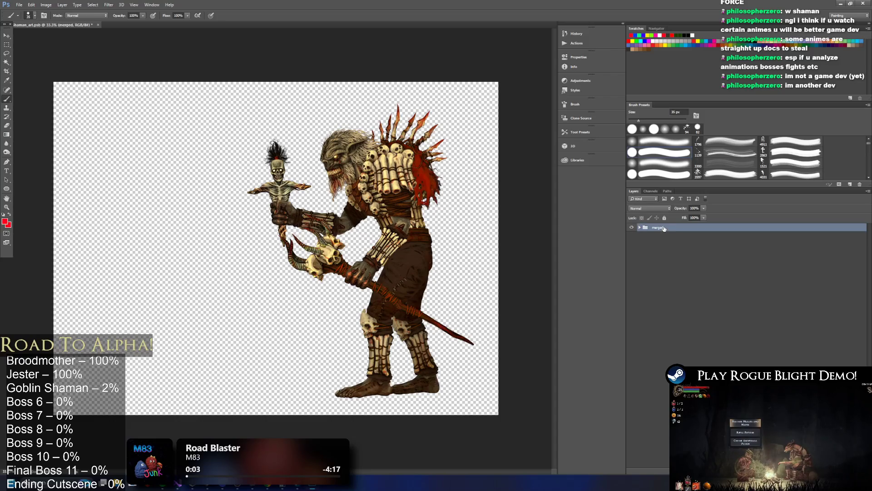
left_click(640, 227)
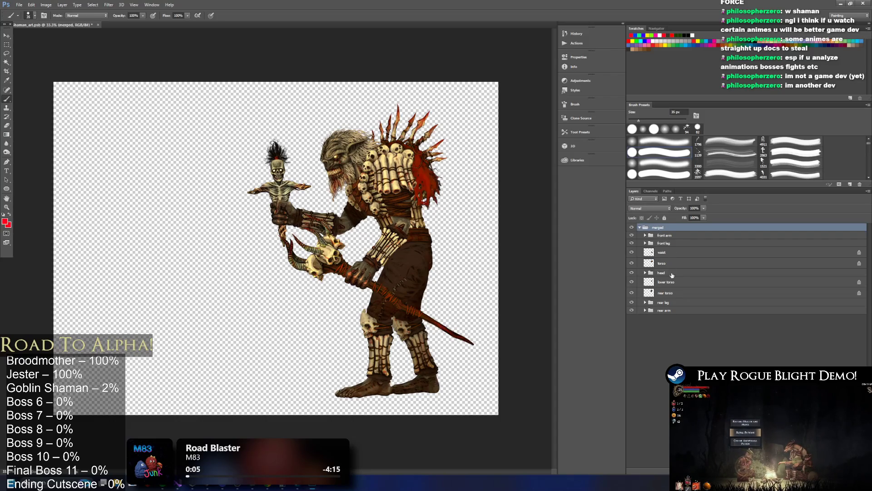
left_click(655, 304)
left_click(669, 235)
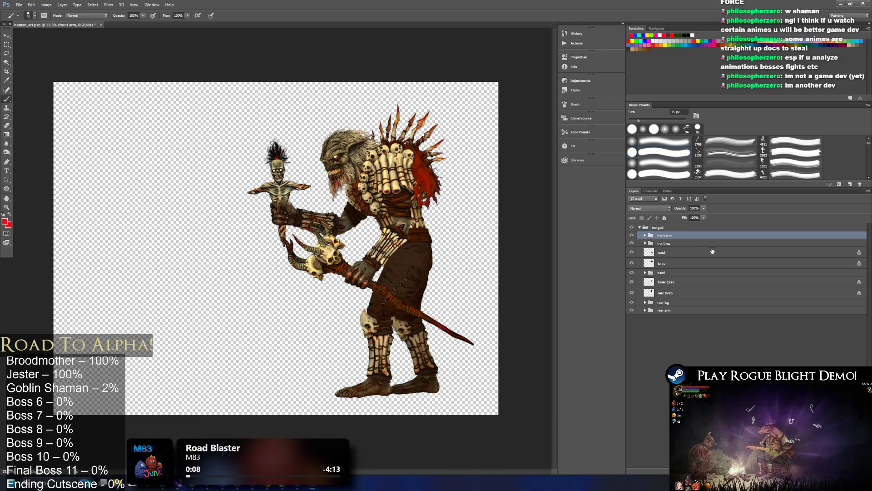
left_click(667, 244)
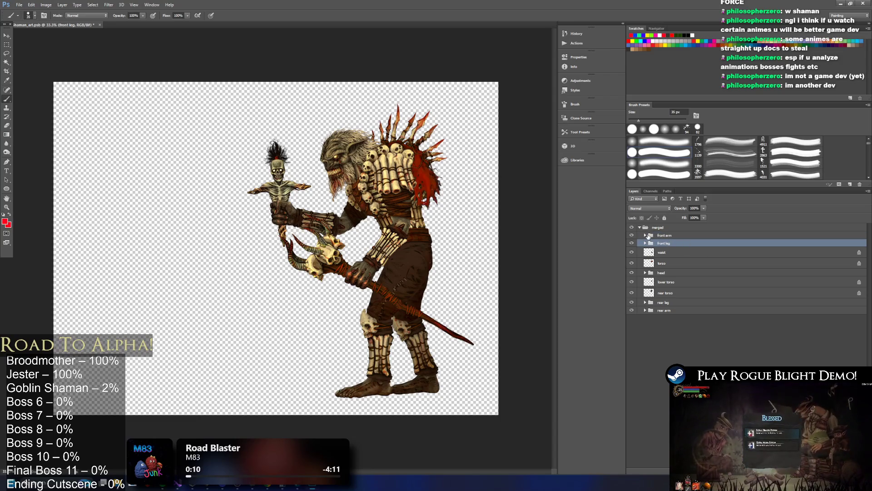
left_click(648, 236)
left_click(645, 235)
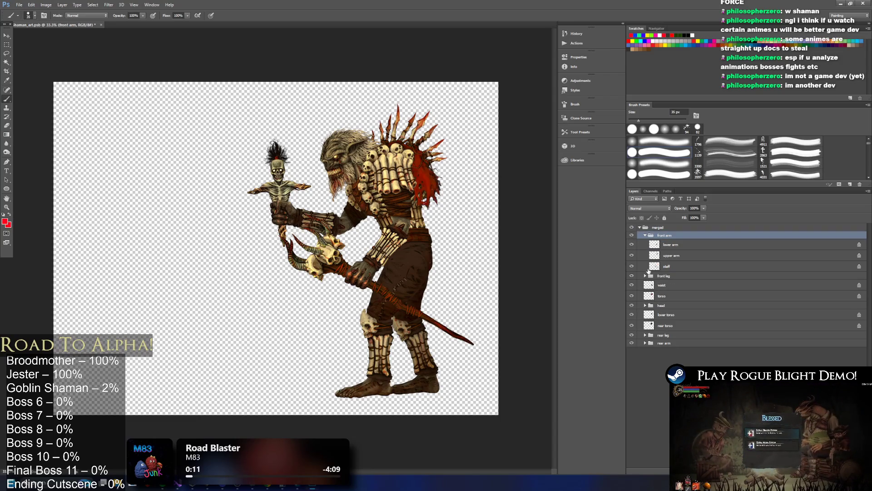
left_click(632, 266)
left_click(658, 266)
key("Delete")
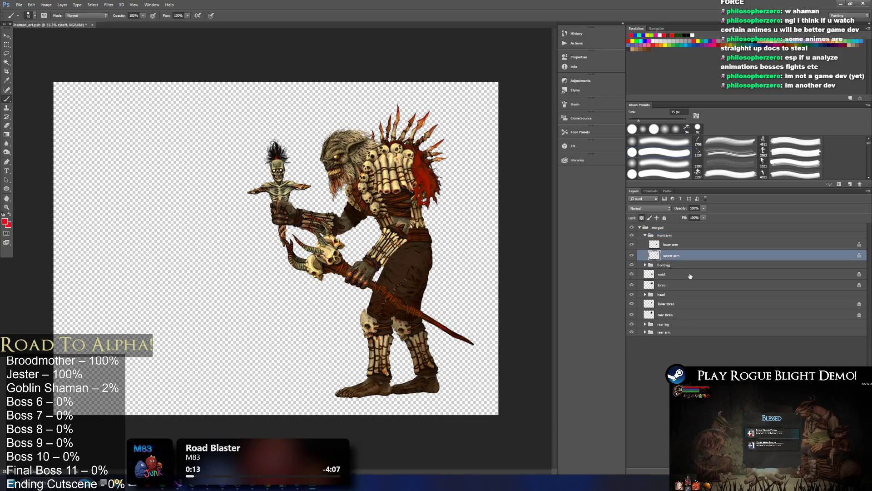
Remove the skeleton puppet layer from the rear arm group.
left_click(643, 324)
left_click(645, 324)
left_click(645, 324)
left_click(645, 332)
left_click(645, 332)
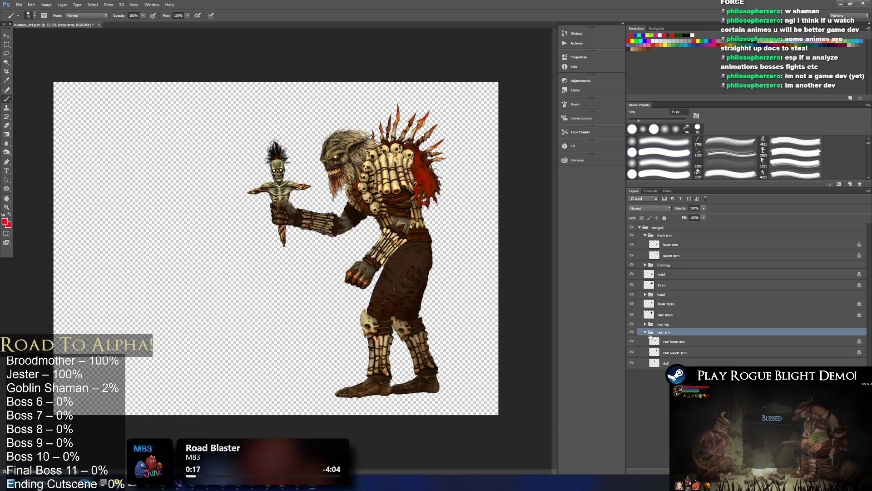
left_click(677, 353)
left_click(670, 245)
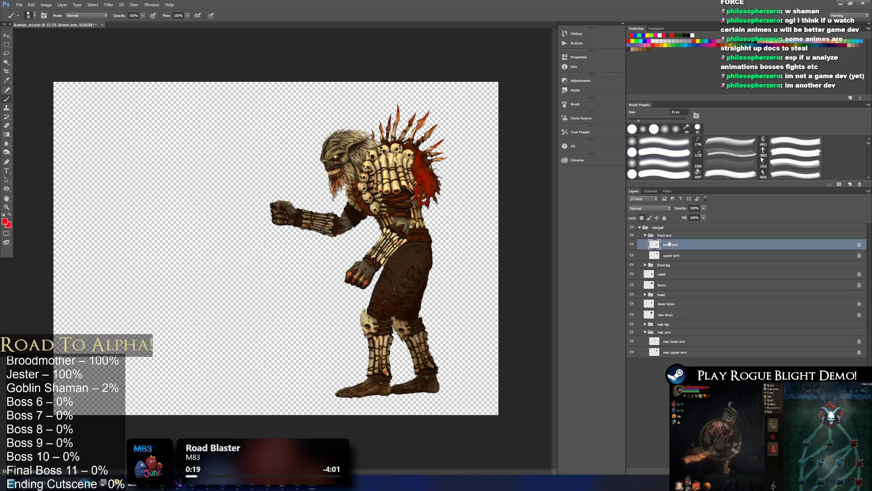
left_click(664, 229)
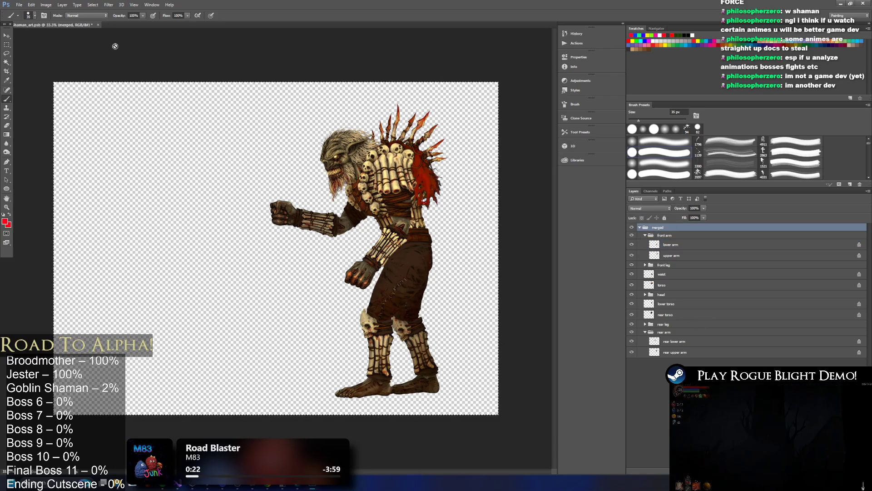
Select all the character's layers and drag them left, creating a duplicated merged copy.
left_click(6, 36)
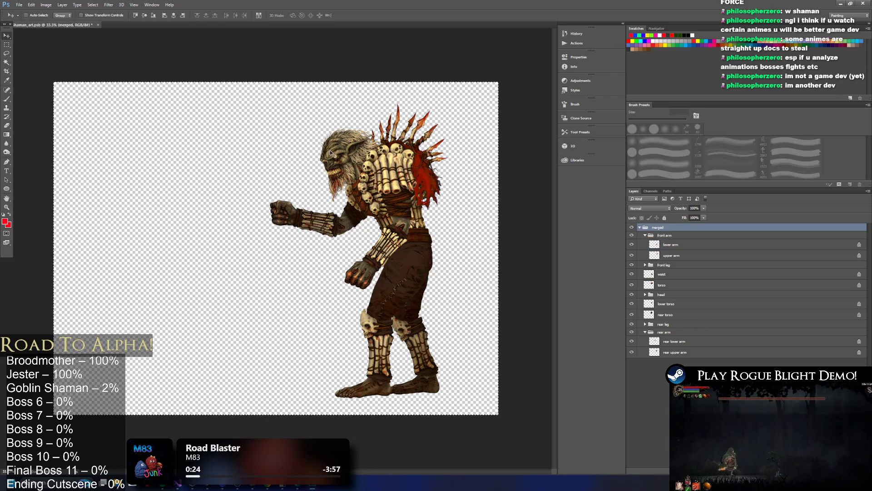
left_click_drag(408, 204, 436, 191)
left_click(437, 180)
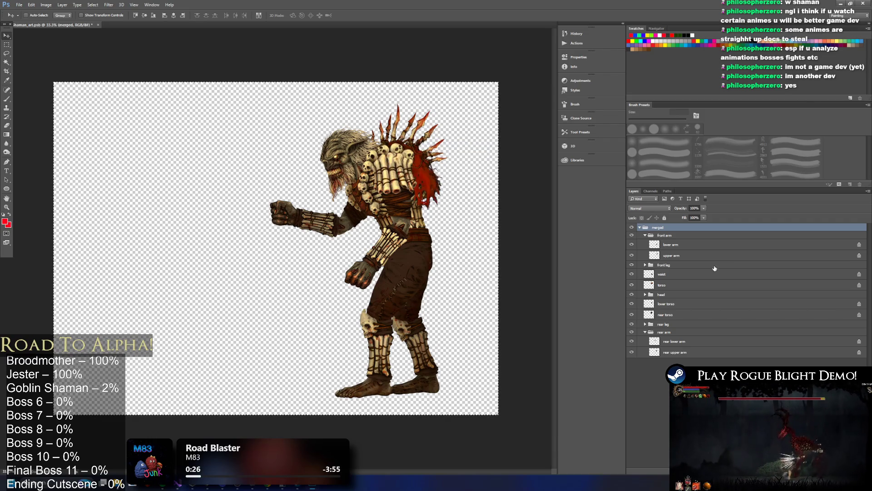
left_click(675, 352)
left_click(664, 235, "shift")
left_click(658, 227, "shift")
mouse_move(376, 207)
left_mouse_down()
mouse_move(288, 208)
mouse_move(294, 210)
left_mouse_up()
left_click(433, 180)
left_click(431, 182)
left_click(432, 180)
left_click(422, 183)
left_click(436, 180)
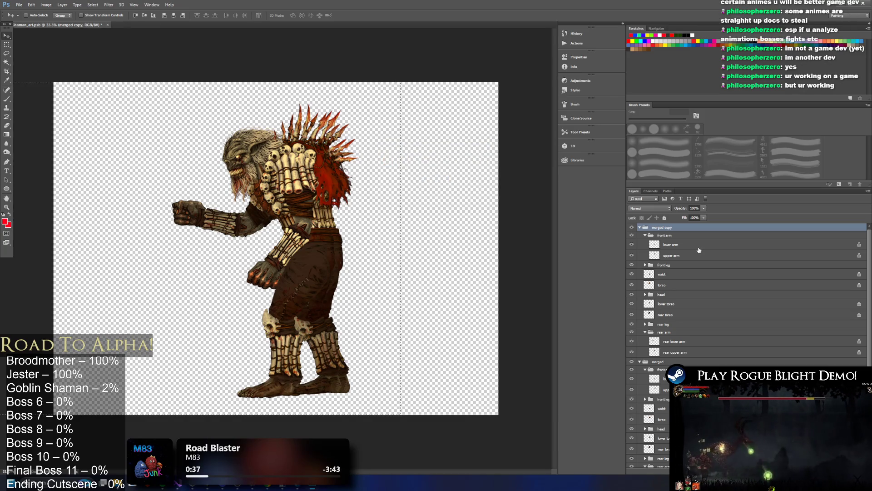
Undo the merged copy, nudge the shaman, and crop the canvas to a tall rectangle around it.
key("ctrl+z")
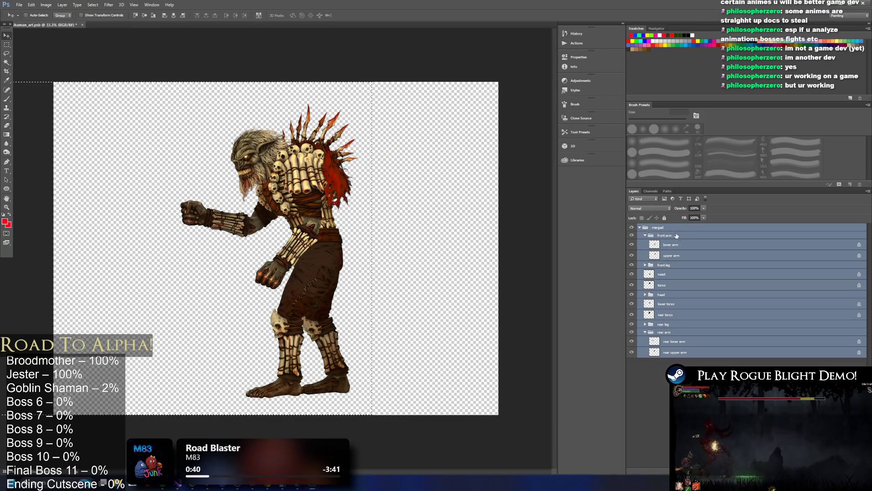
mouse_move(315, 214)
left_mouse_down()
mouse_move(268, 213)
mouse_move(329, 216)
mouse_move(314, 213)
mouse_move(322, 213)
left_mouse_up()
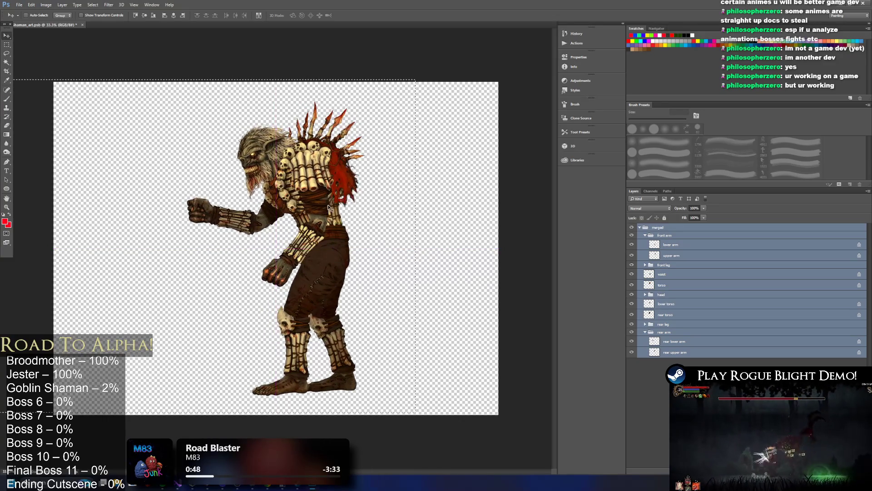
left_click(7, 45)
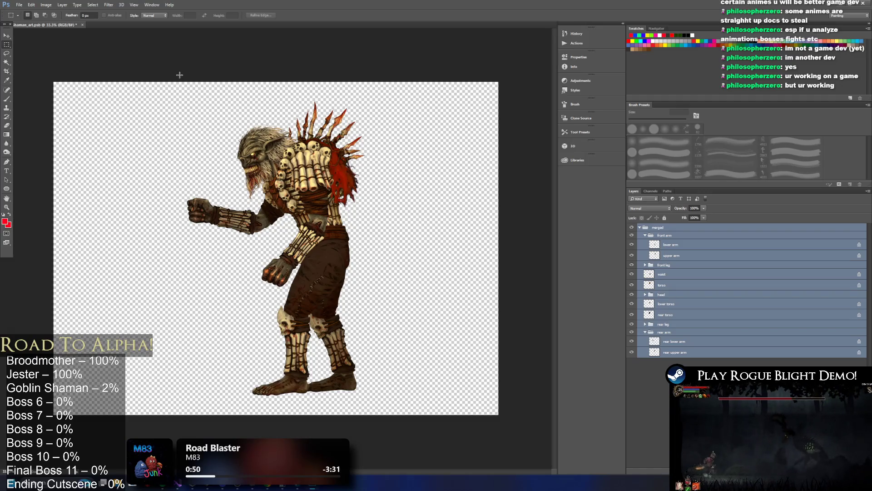
mouse_move(182, 79)
left_mouse_down()
mouse_move(415, 374)
mouse_move(380, 431)
mouse_move(396, 436)
left_mouse_up()
left_click(46, 5)
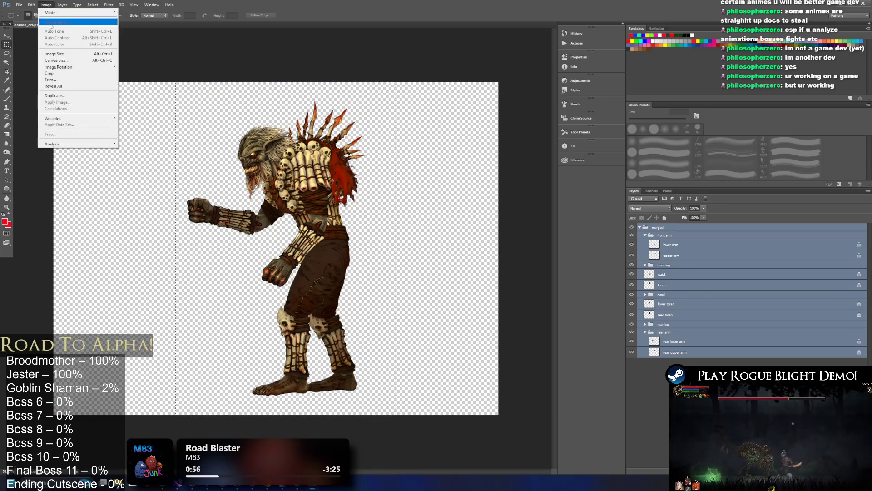
left_click(69, 72)
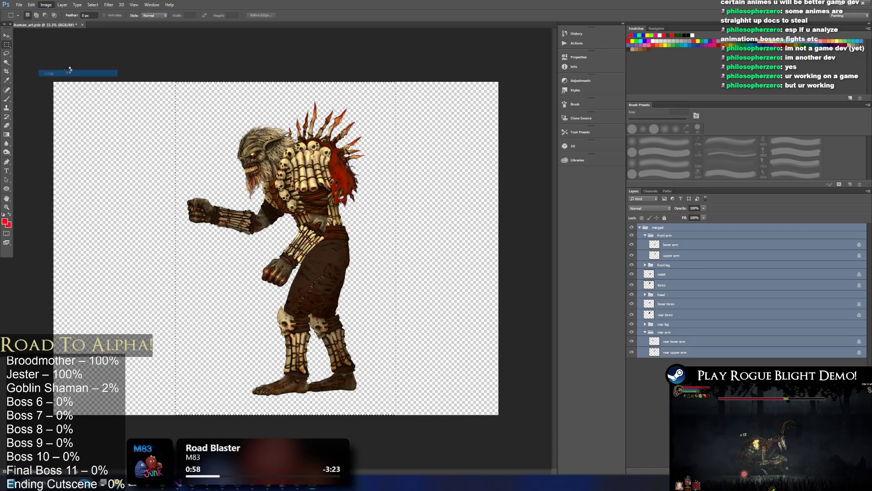
Crop the canvas again to trim the empty space above the shaman.
left_click(6, 55)
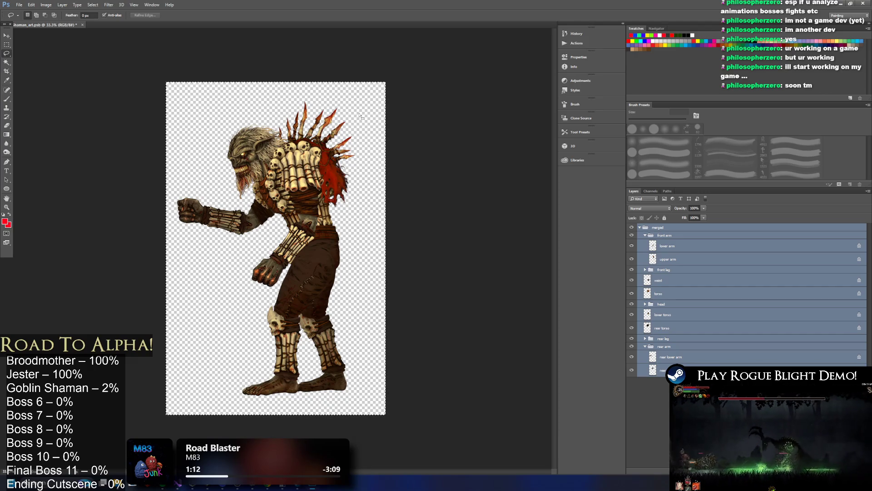
left_click(8, 46)
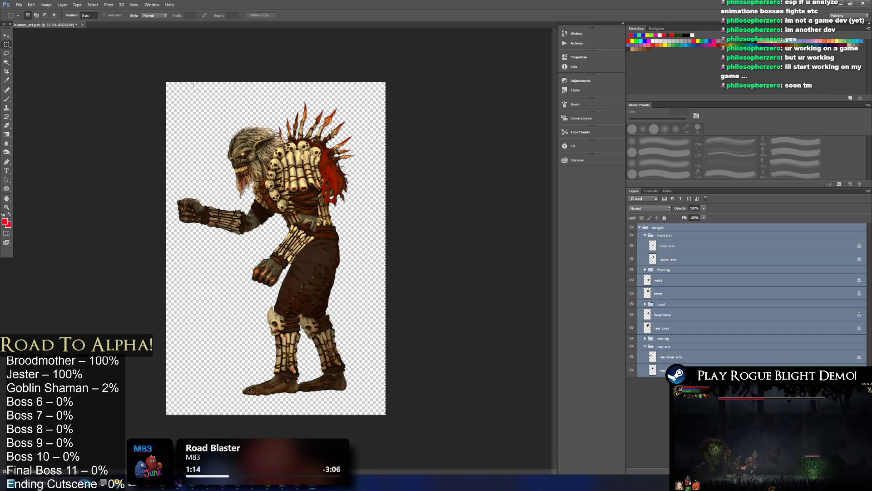
left_click_drag(352, 172, 108, 28)
left_click(93, 5)
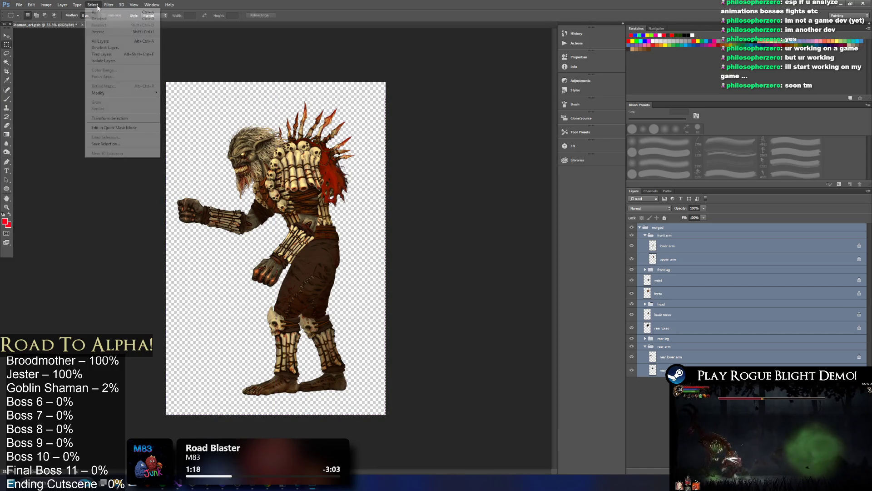
mouse_move(47, 6)
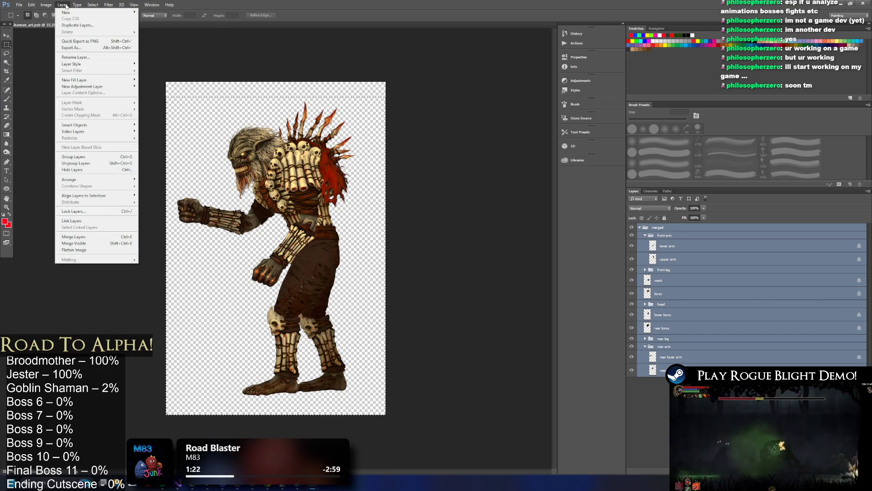
left_click(48, 3)
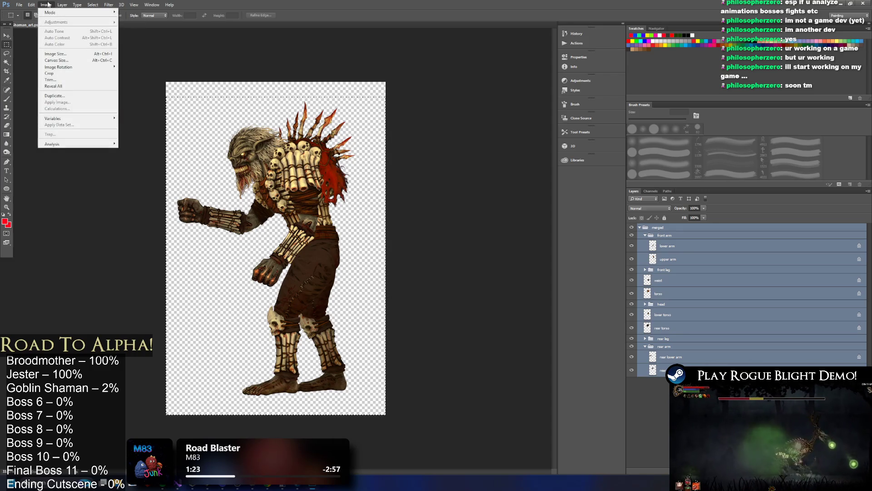
left_click(102, 76)
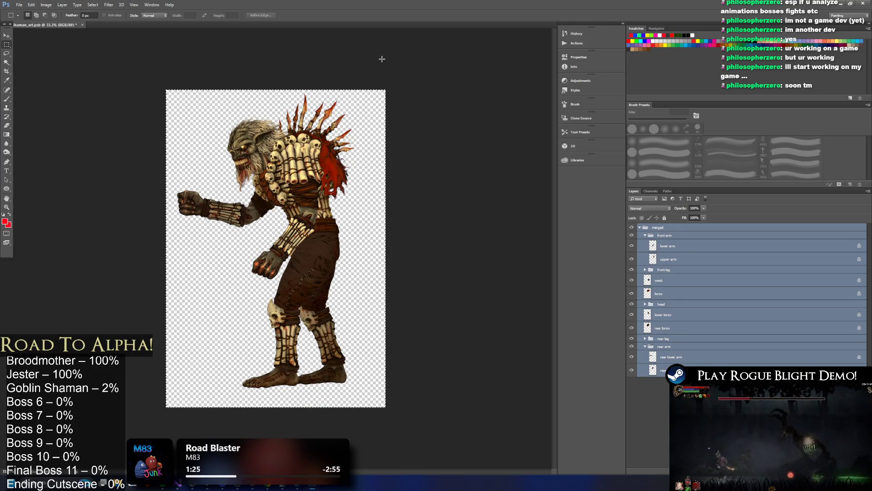
Free-transform the character layers to shift the shaman lower on the canvas.
left_click(10, 36)
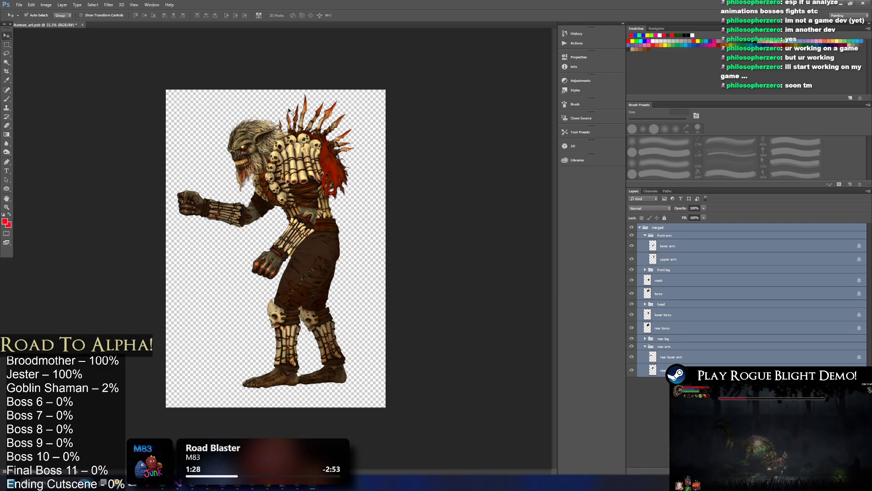
key("ctrl+t")
mouse_move(304, 145)
left_mouse_down()
mouse_move(319, 157)
mouse_move(311, 154)
left_mouse_up()
key("Return")
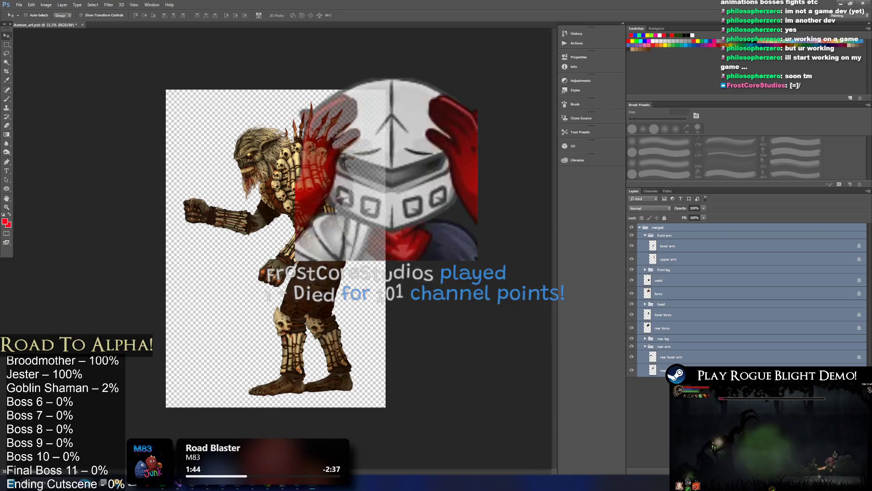
key("l")
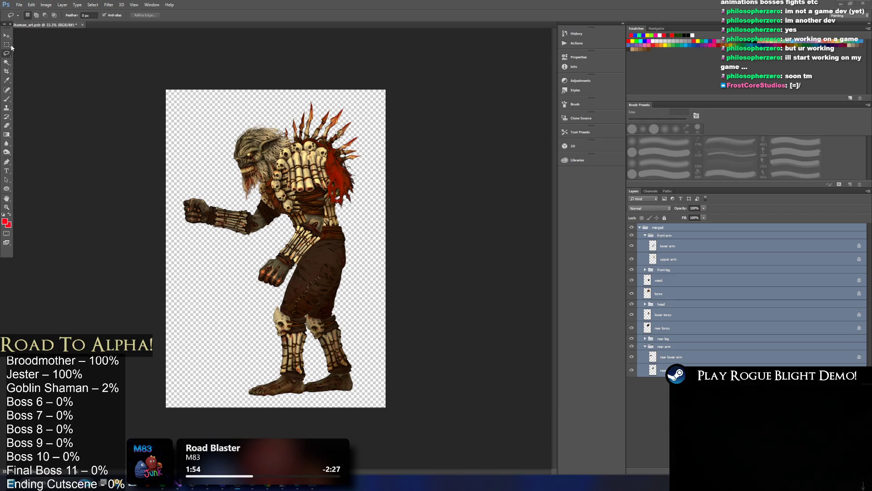
Inspect the front arm group's separate lower-arm and upper-arm layers.
left_click(7, 45)
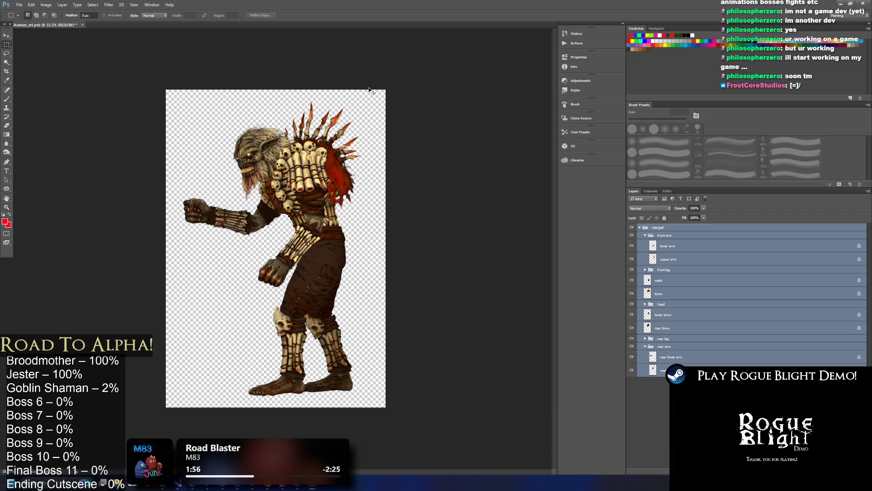
left_click(691, 247)
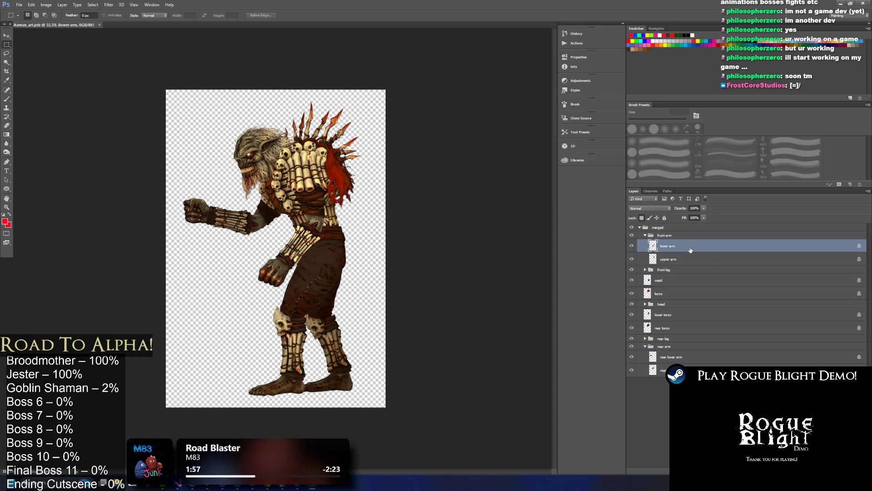
left_click(679, 259)
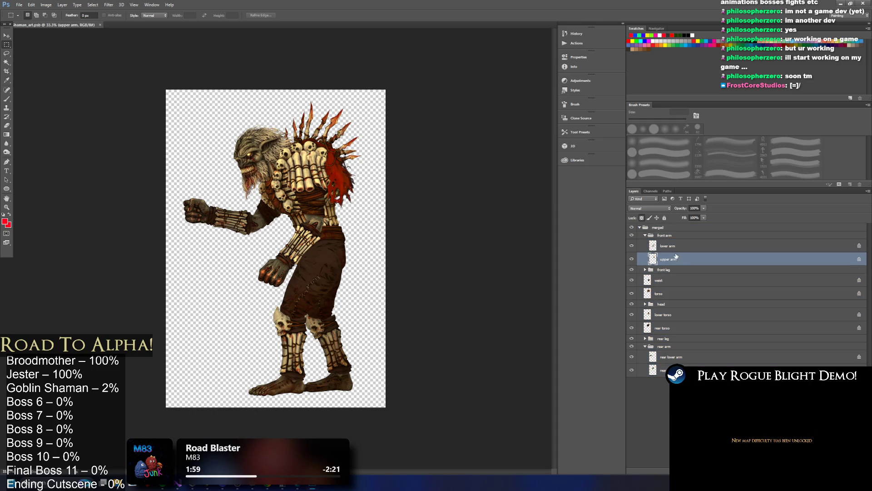
left_click(657, 229)
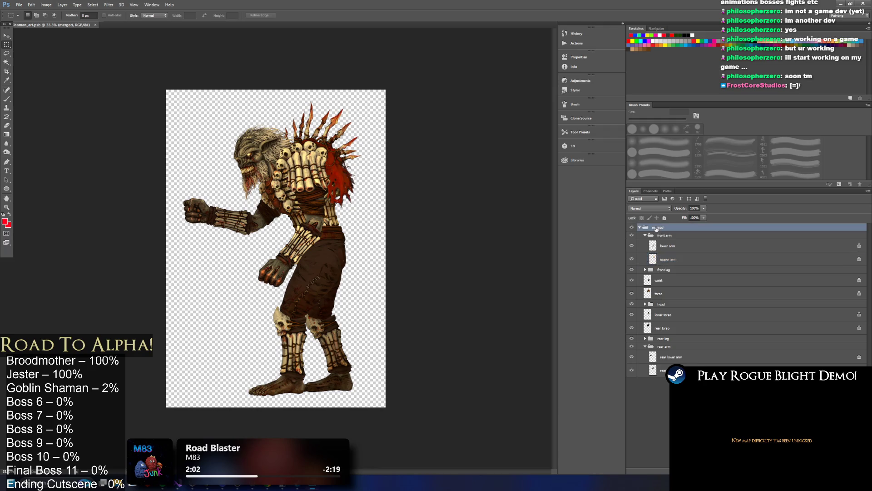
left_click(663, 235)
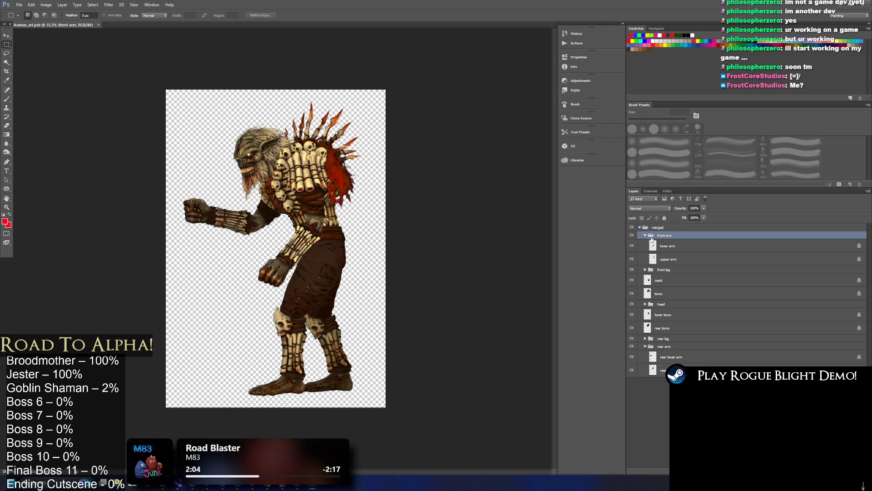
left_click(646, 235)
left_click(645, 236)
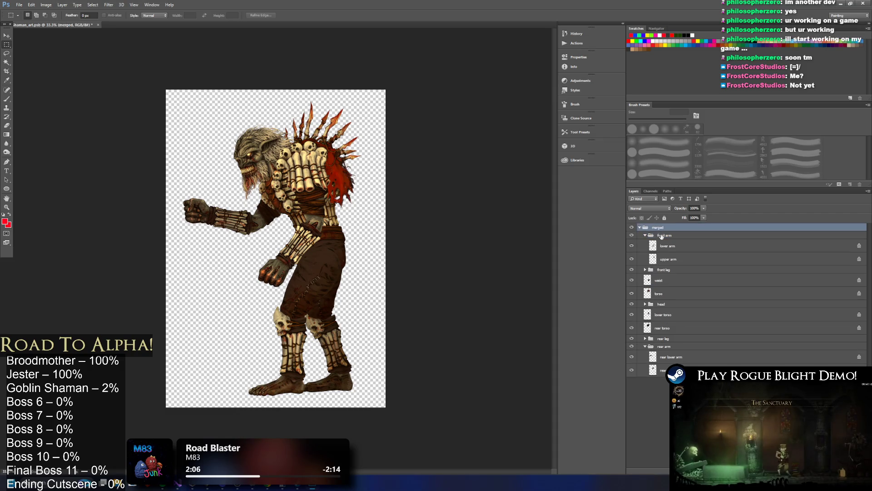
left_click(646, 235)
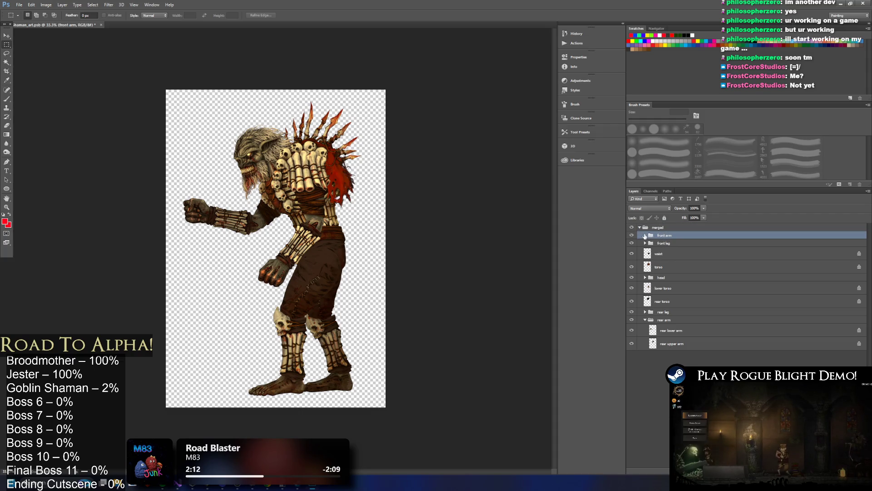
left_click(646, 235)
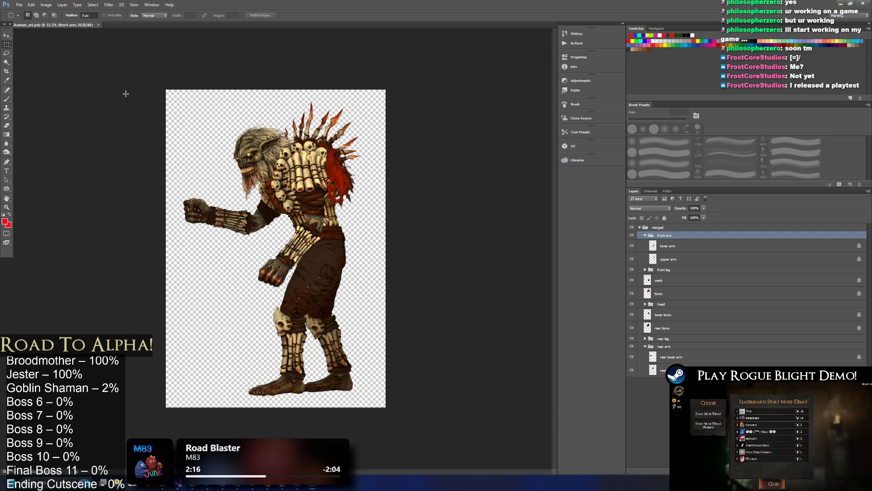
Try lasso selections around the front fist and arm, then discard them.
left_click(12, 54)
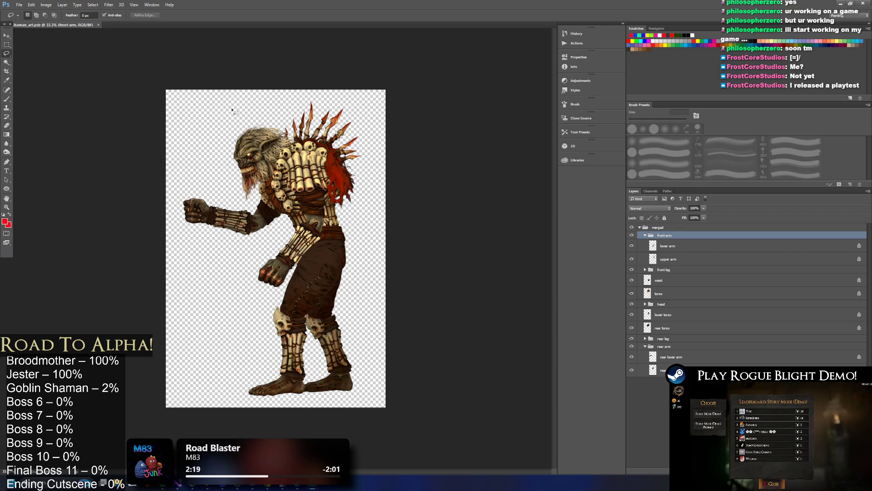
mouse_move(205, 175)
left_mouse_down()
mouse_move(207, 222)
mouse_move(189, 248)
left_mouse_up()
left_click(206, 193)
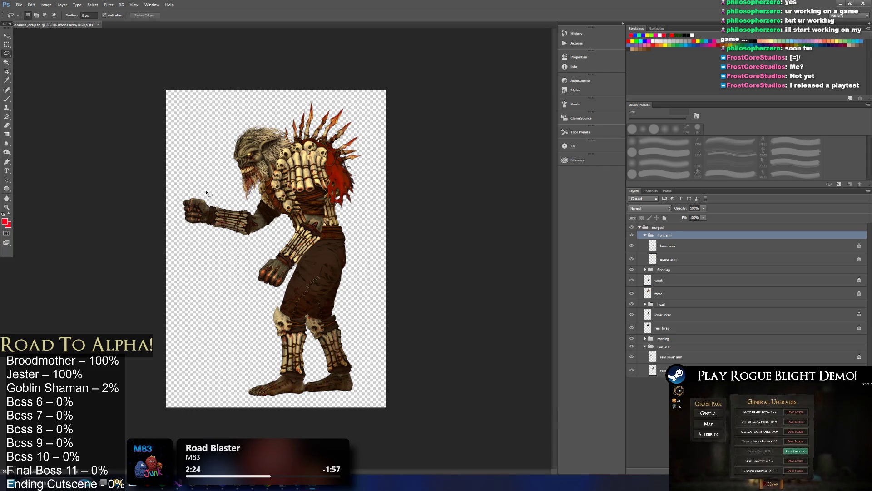
left_click(208, 184)
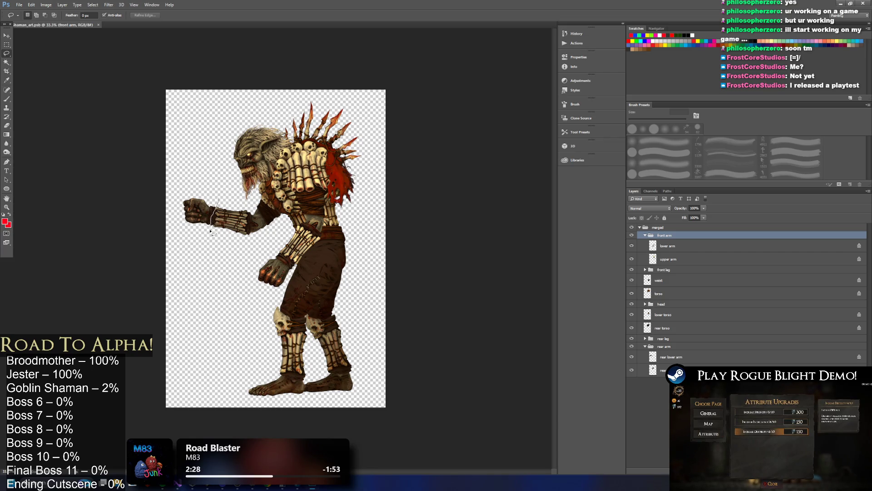
mouse_move(252, 237)
left_mouse_down()
mouse_move(256, 210)
mouse_move(240, 188)
left_mouse_up()
left_click(288, 186)
left_click(645, 257)
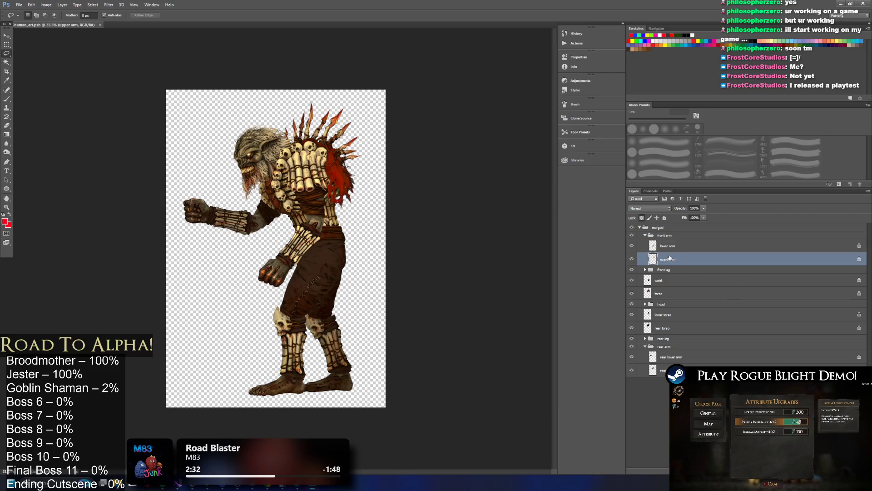
left_click(671, 248)
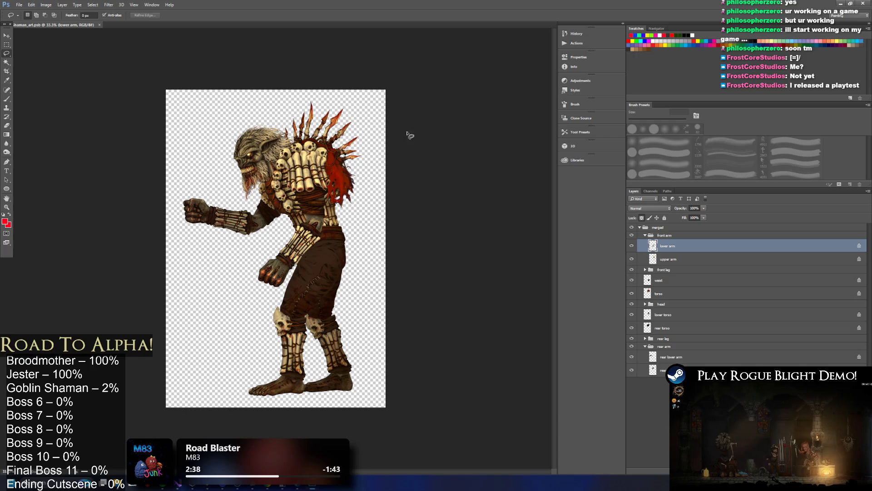
Restore the workspace layout, select the upper arm layer, and return to Unity.
scroll(255, 227, "down", 2)
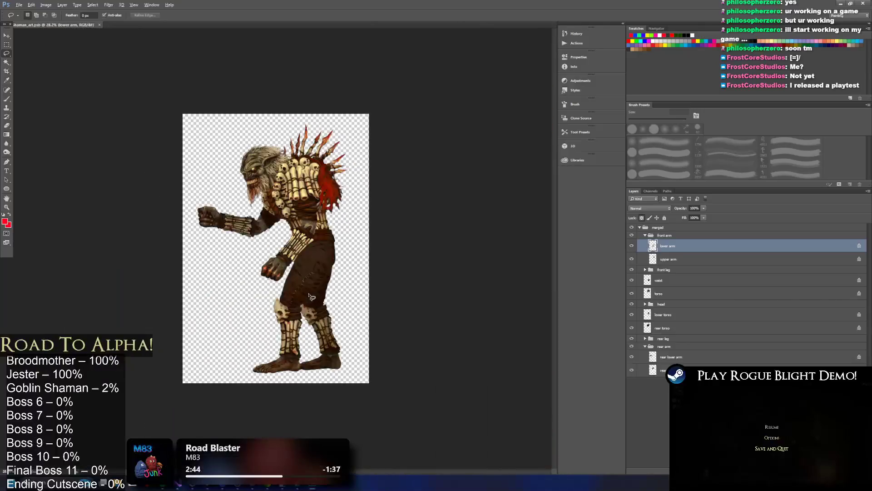
scroll(296, 324, "up", 3)
scroll(296, 324, "up", 3)
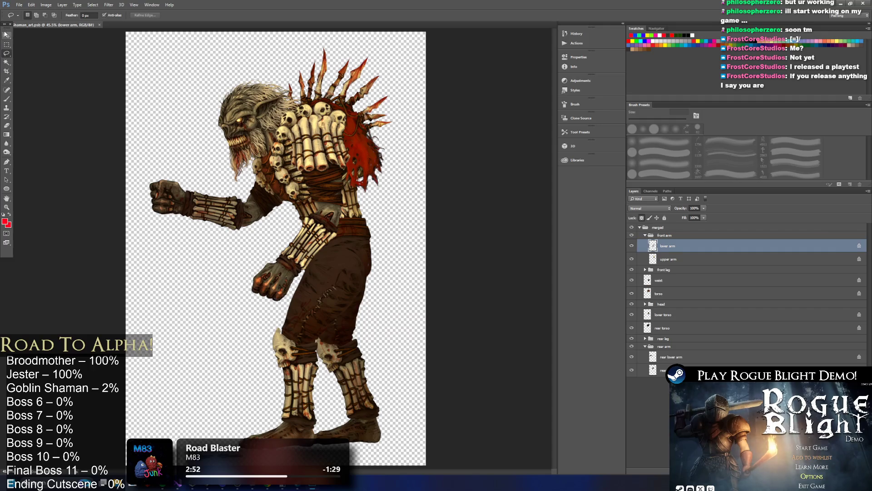
left_click_drag(7, 30, 7, 33)
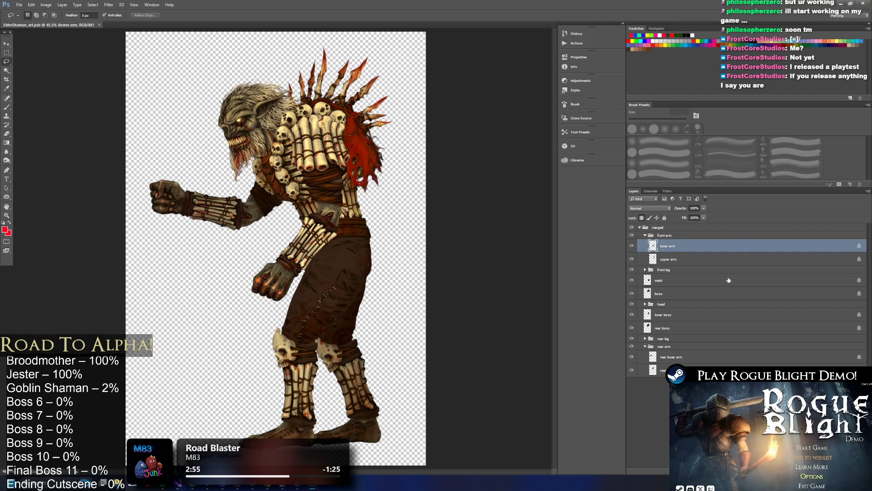
left_click(702, 259)
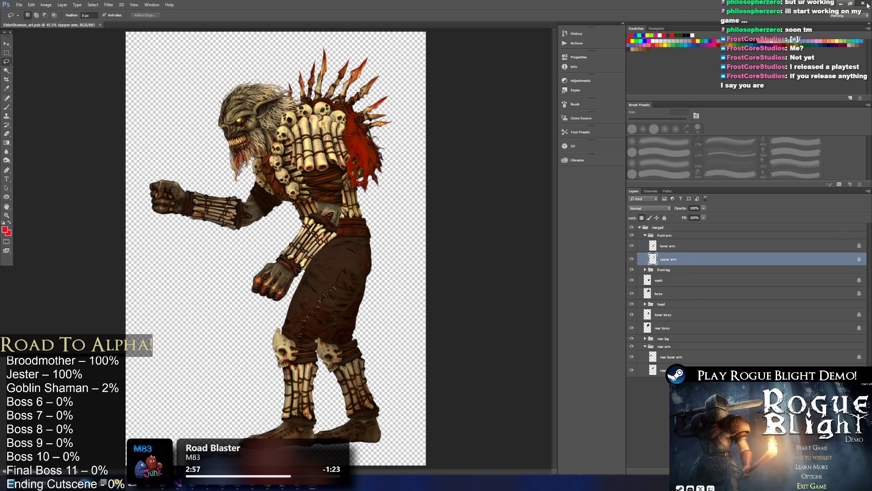
left_click(867, 5)
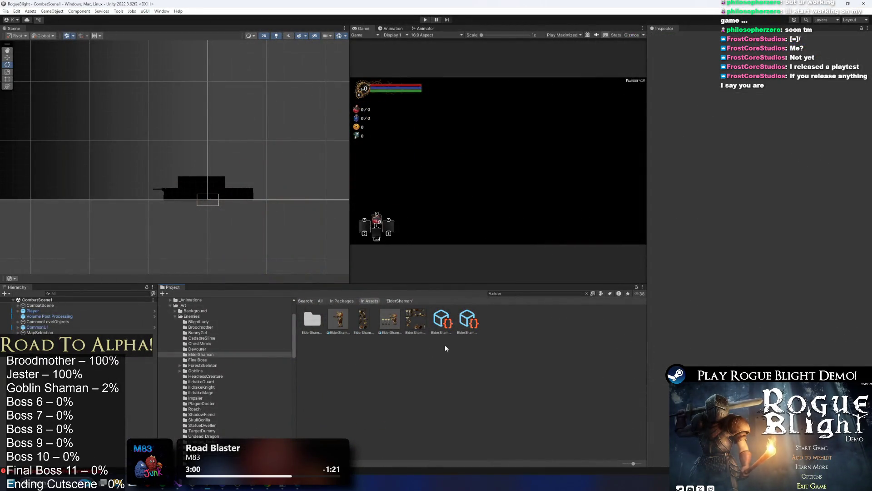
Undo an oversized test placement and set ElderShaman_art's Pixels Per Unit to 4000.
left_click(337, 322)
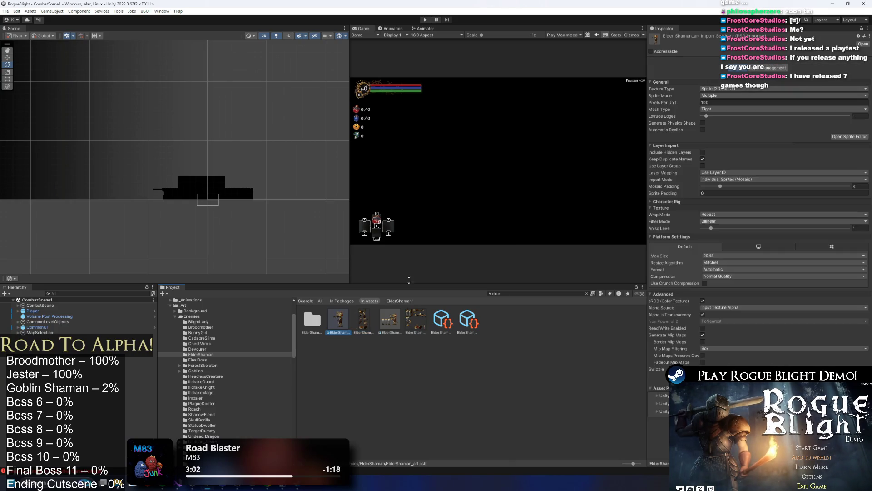
mouse_move(338, 318)
left_mouse_down()
mouse_move(197, 198)
mouse_move(184, 199)
left_mouse_up()
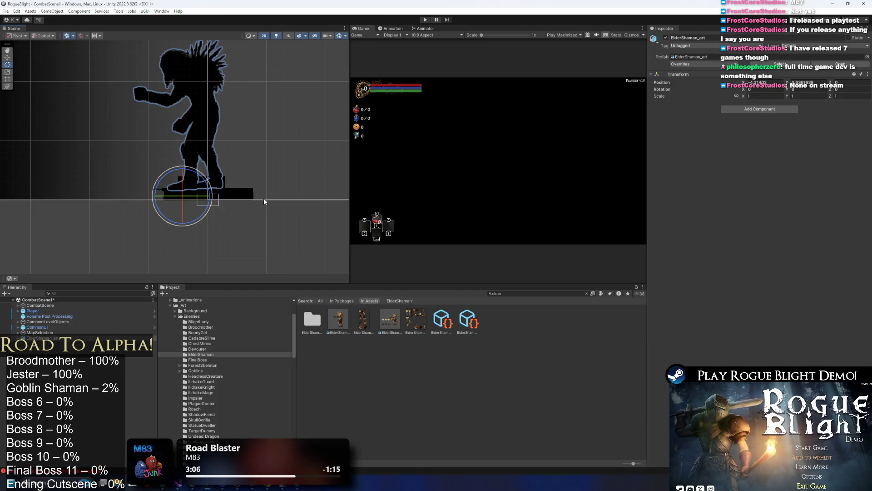
key("ctrl+z")
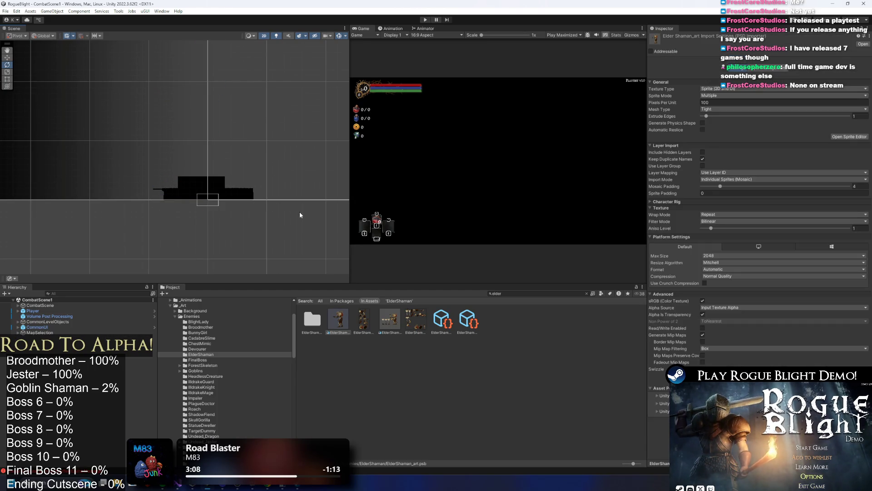
left_click(679, 103)
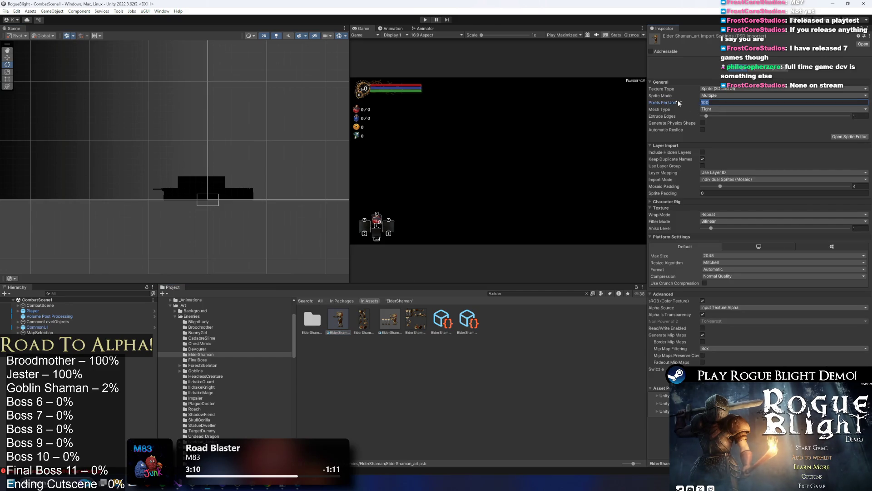
type("4000")
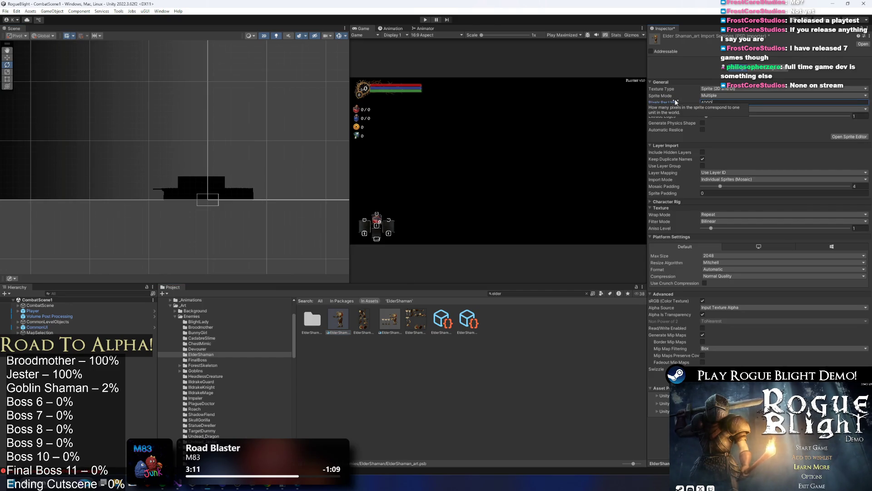
key("Return")
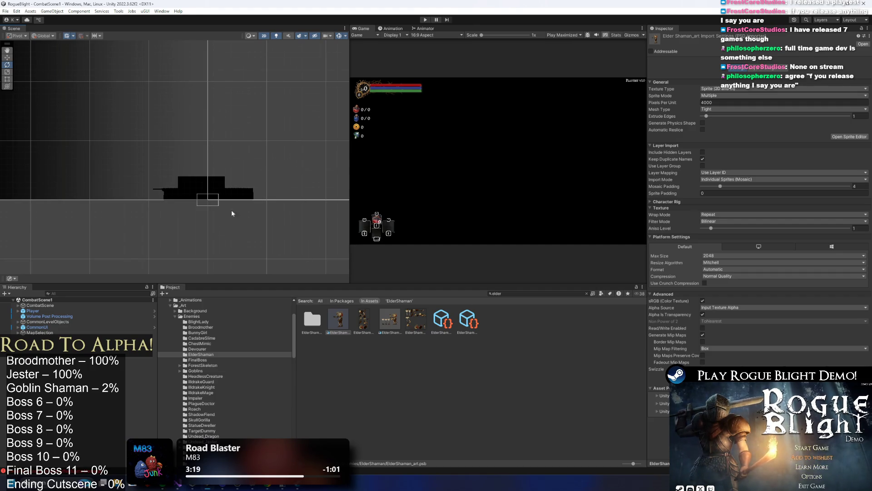
left_click(195, 192)
Frame the Player, zoom out, and enter play mode with Ctrl+P.
key("f")
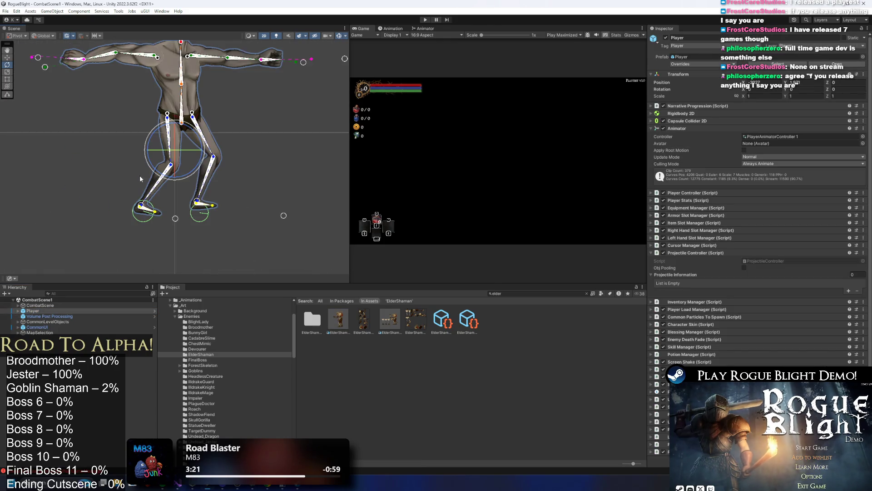
scroll(244, 211, "down", 5)
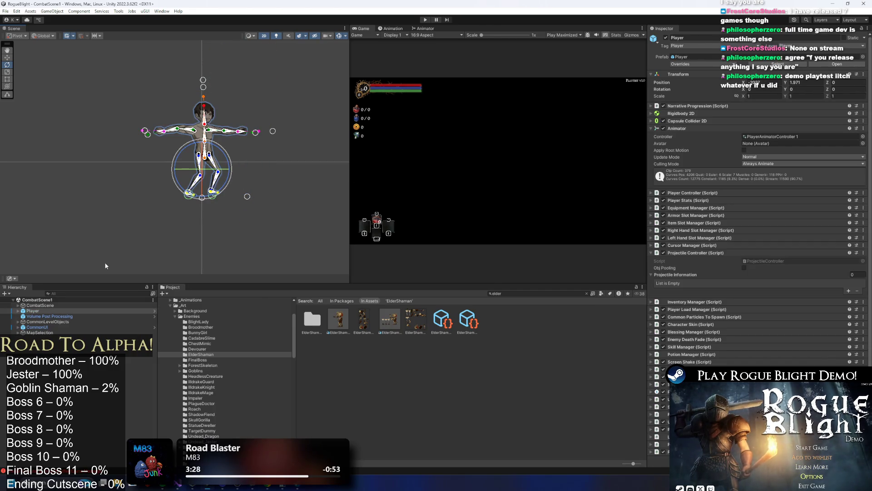
key("ctrl+p")
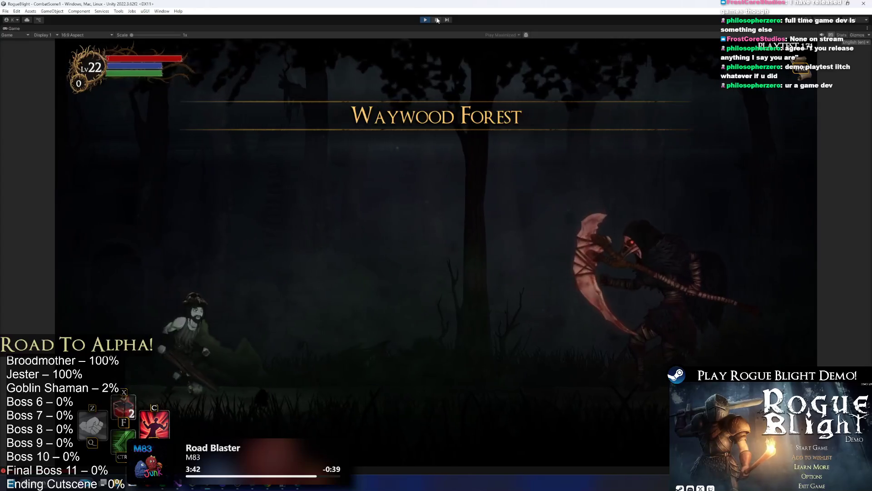
Pause and add an ElderShaman_art clone, moving it beside the other enemy.
left_click(436, 19)
left_click_drag(329, 321, 40, 312)
key("f")
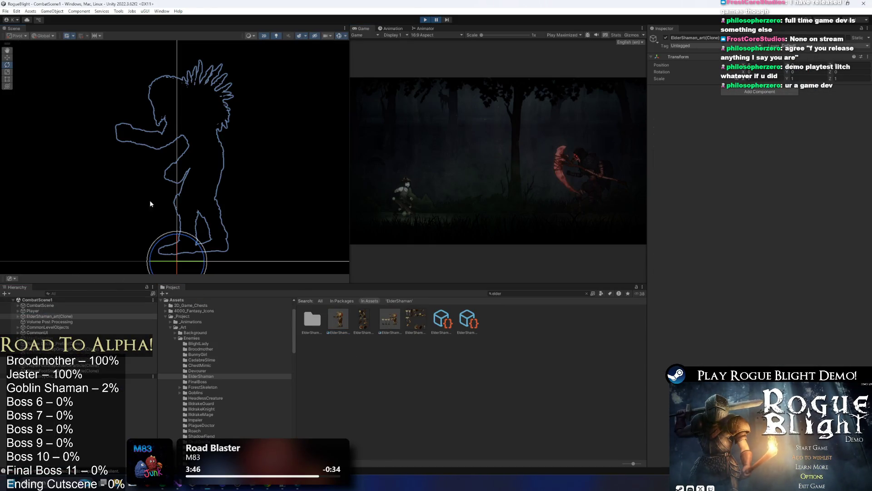
key("w")
mouse_move(203, 164)
left_mouse_down()
mouse_move(141, 91)
mouse_move(140, 121)
left_mouse_up()
scroll(142, 91, "up", 1)
scroll(142, 91, "up", 3)
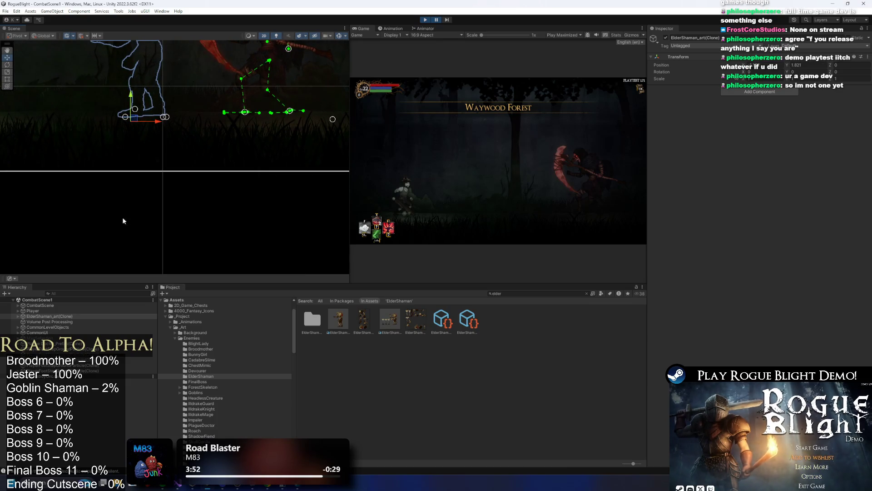
Put all the Elder Shaman's child sprites on the Player sorting layer.
left_click(73, 321)
left_click(79, 316)
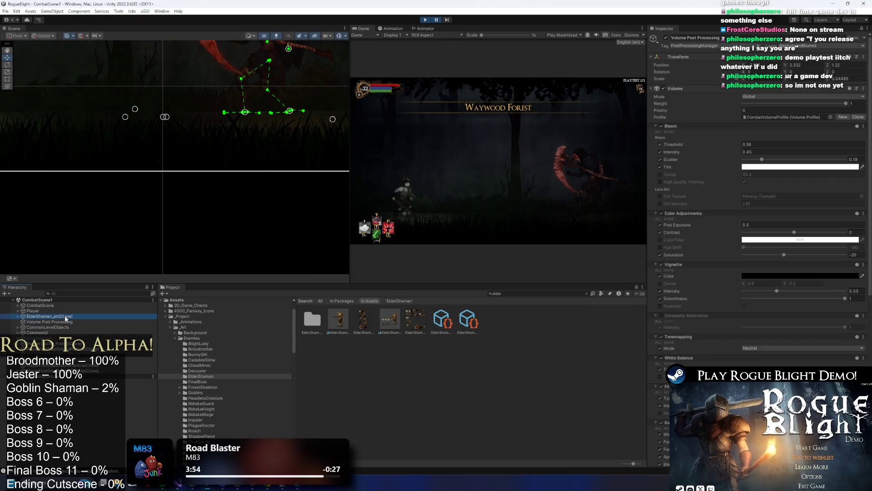
key("Right")
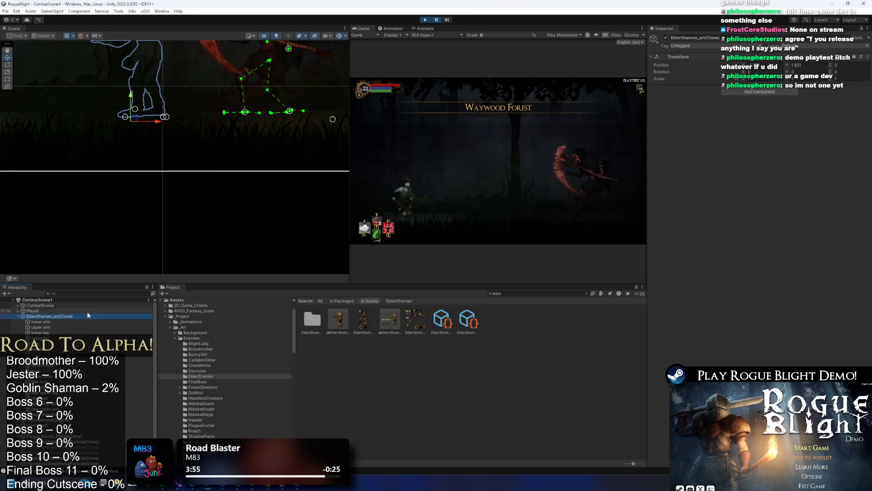
key("Down")
left_click(68, 409, "shift")
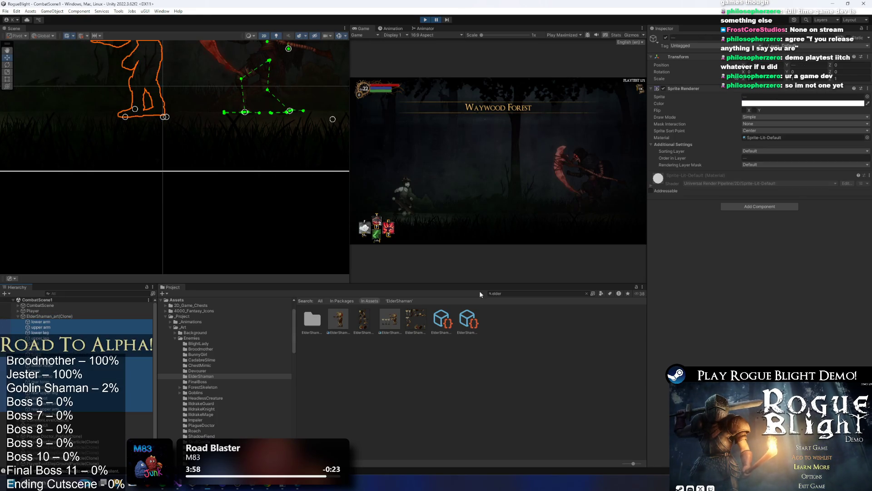
left_click(754, 151)
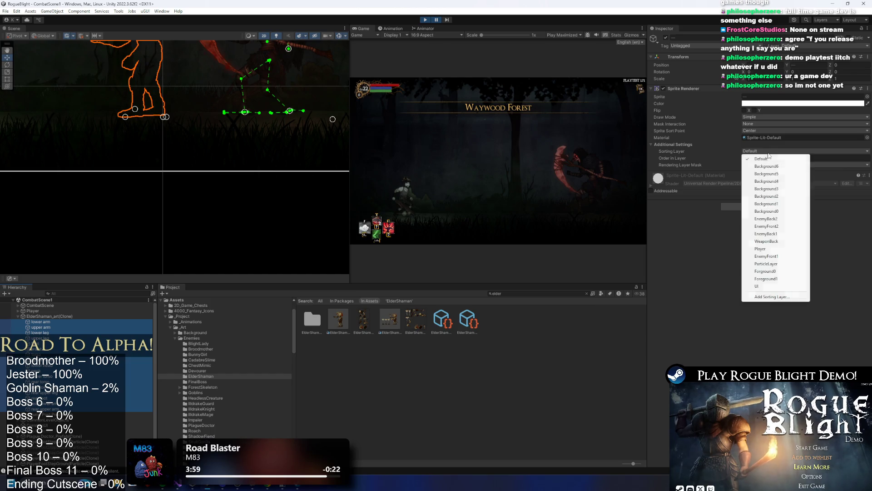
left_click(780, 250)
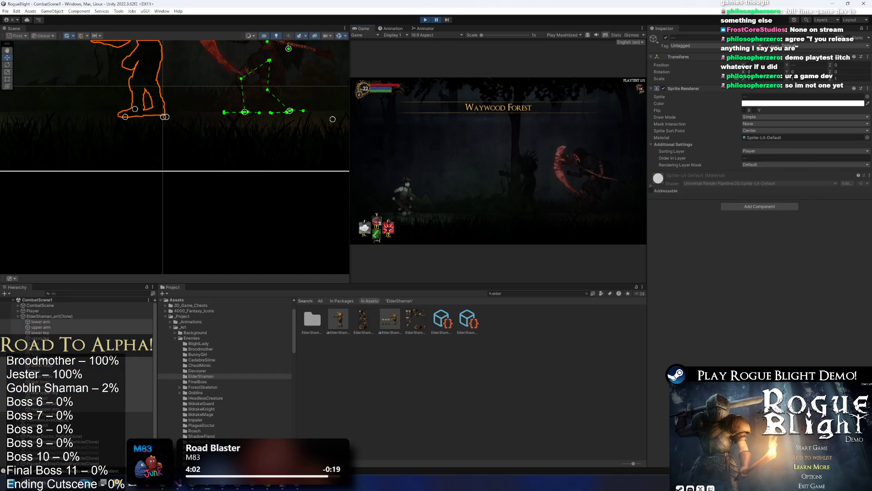
left_click(50, 316)
Move the Elder Shaman clone into the camera's view and check it in maximized Game view.
key("f")
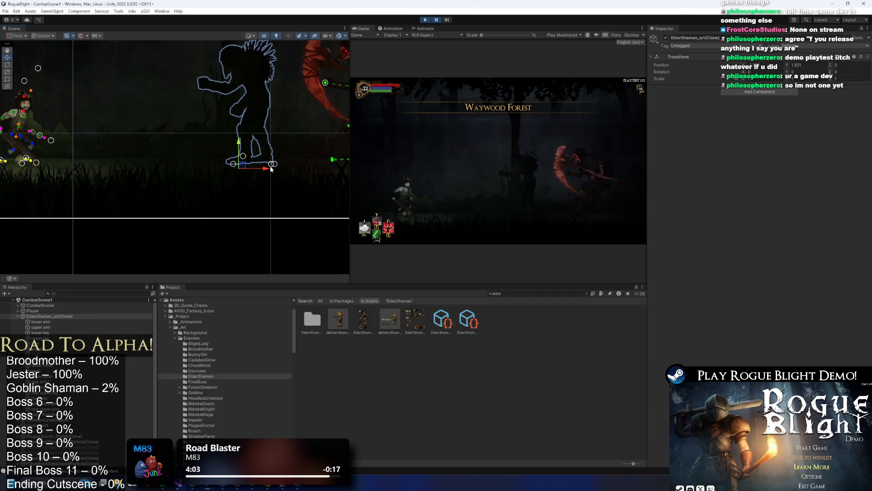
mouse_move(144, 167)
left_mouse_down()
mouse_move(96, 167)
mouse_move(76, 144)
left_mouse_up()
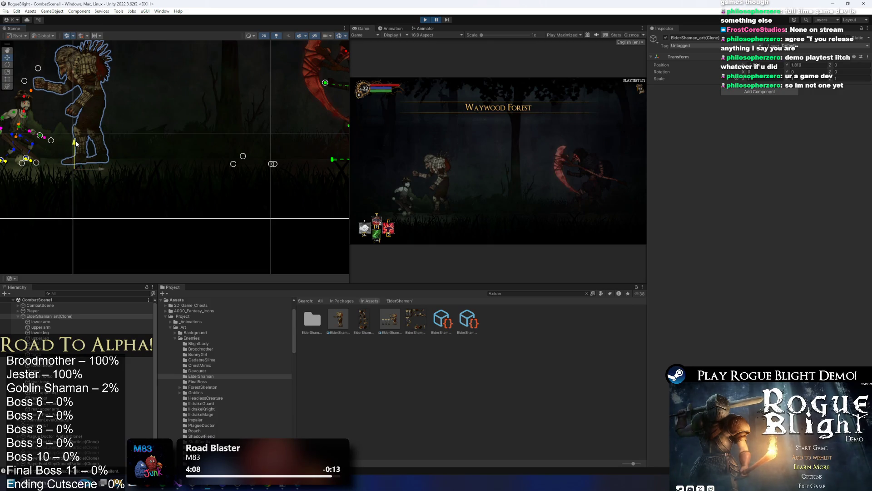
key("shift+space")
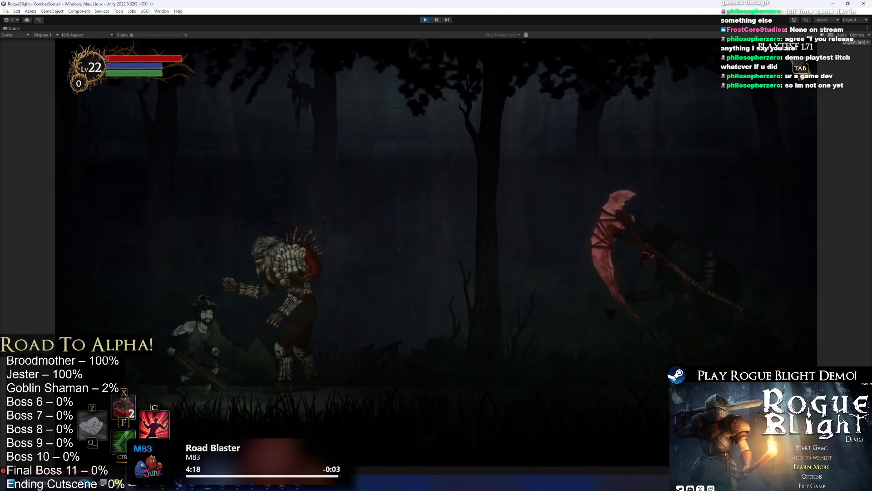
key("ctrl+shift+p")
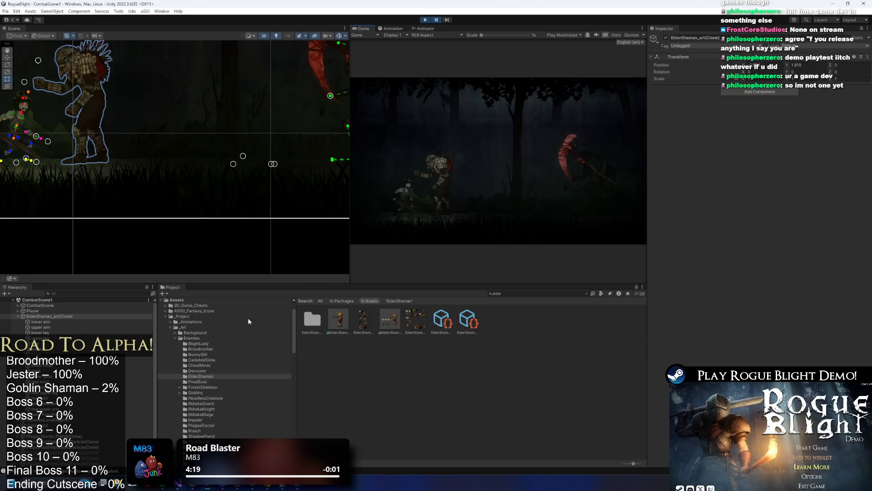
Change ElderShaman_art's Pixels Per Unit to 3500, delete the old clone, and place a new one.
left_click(338, 320)
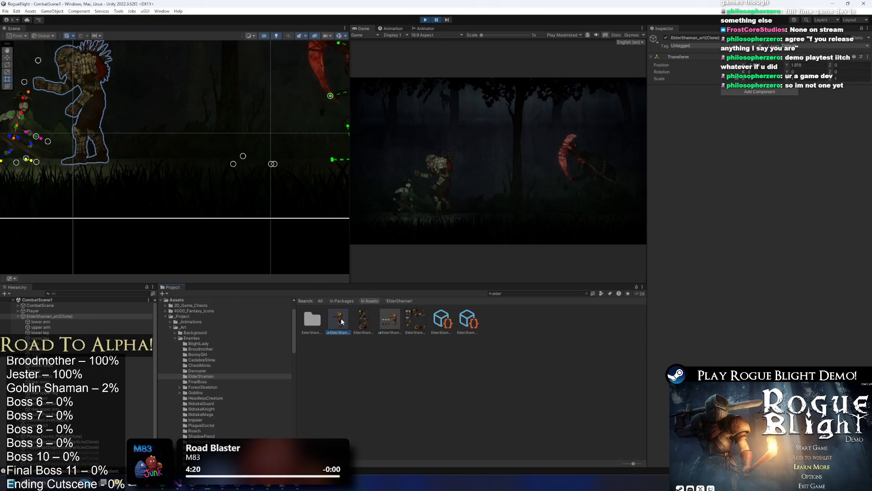
left_click(739, 102)
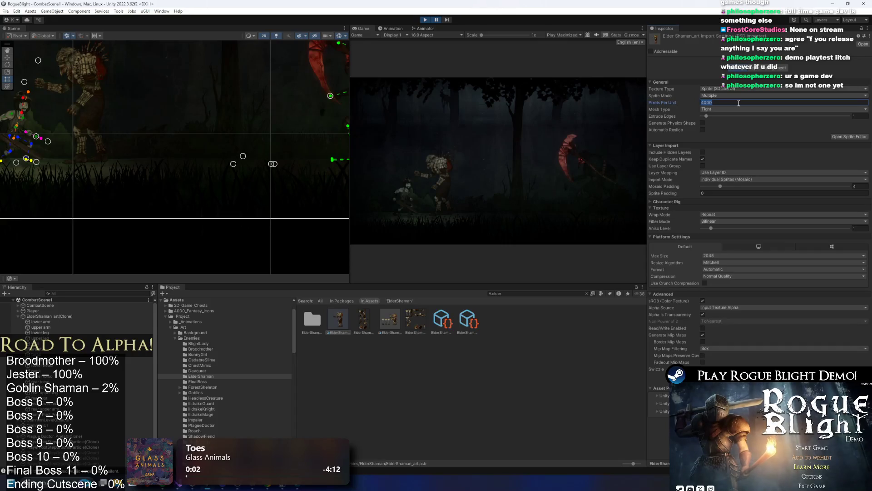
key("BackSpace")
type("500")
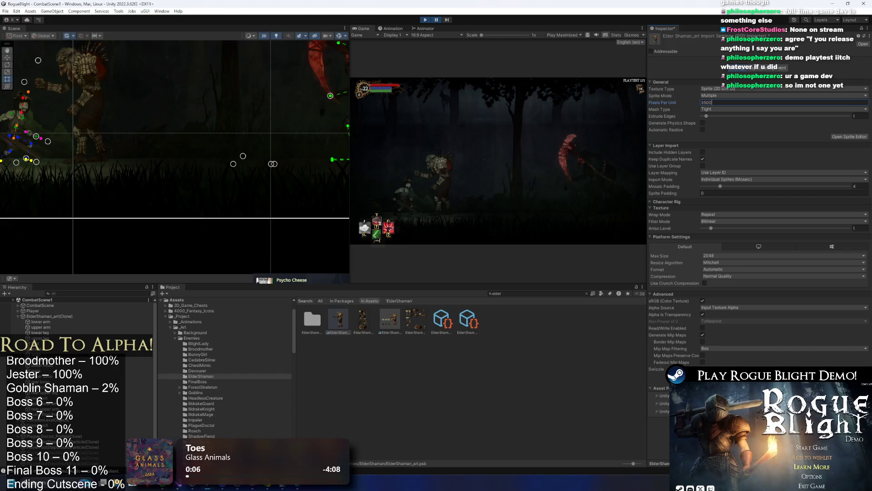
key("Return")
left_click(64, 317)
key("Delete")
mouse_move(339, 320)
left_mouse_down()
mouse_move(88, 157)
mouse_move(84, 164)
mouse_move(128, 180)
left_mouse_up()
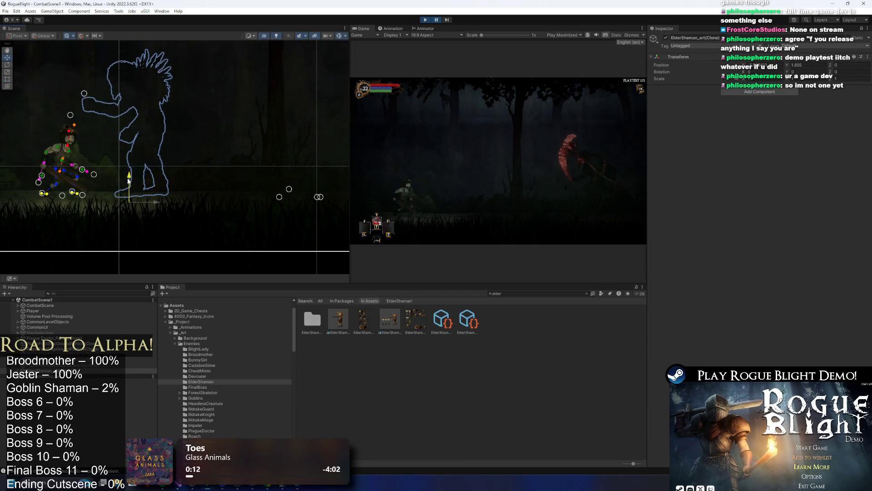
key("alt+Right")
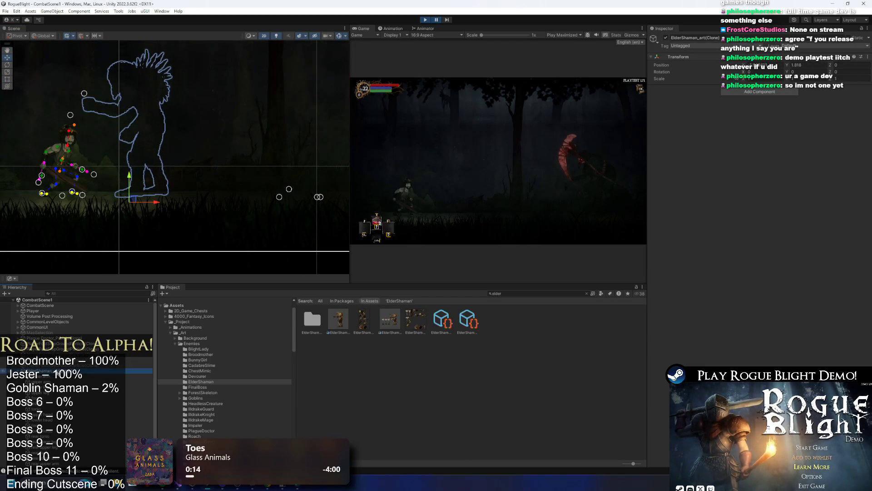
Put all Elder Shaman body parts on the Player sorting layer and resume the game.
left_click(61, 369)
left_click(55, 459, "shift")
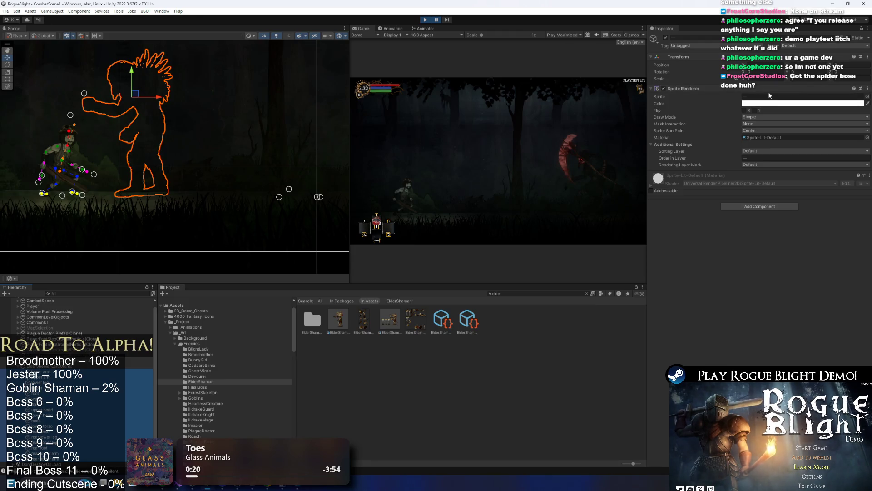
left_click(792, 152)
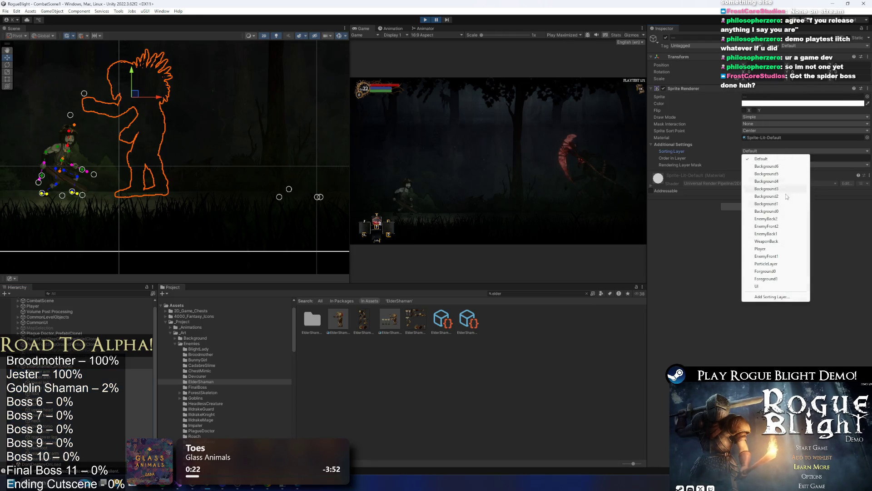
left_click(775, 249)
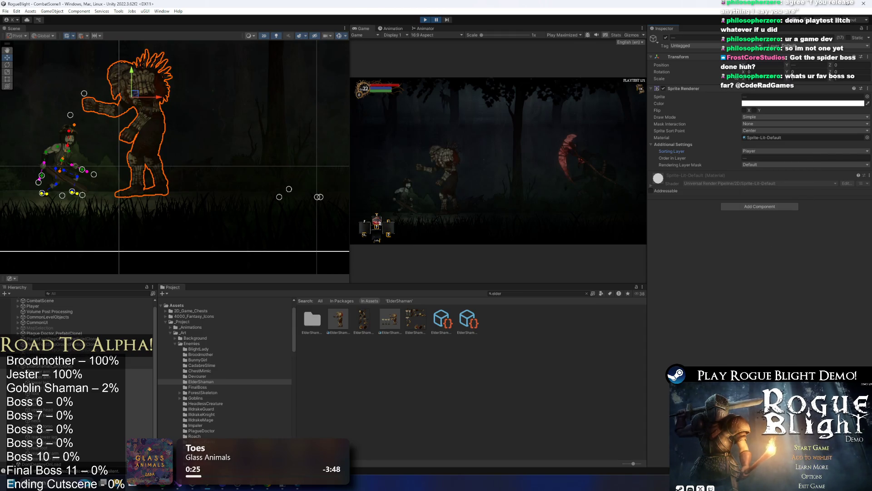
left_click(436, 20)
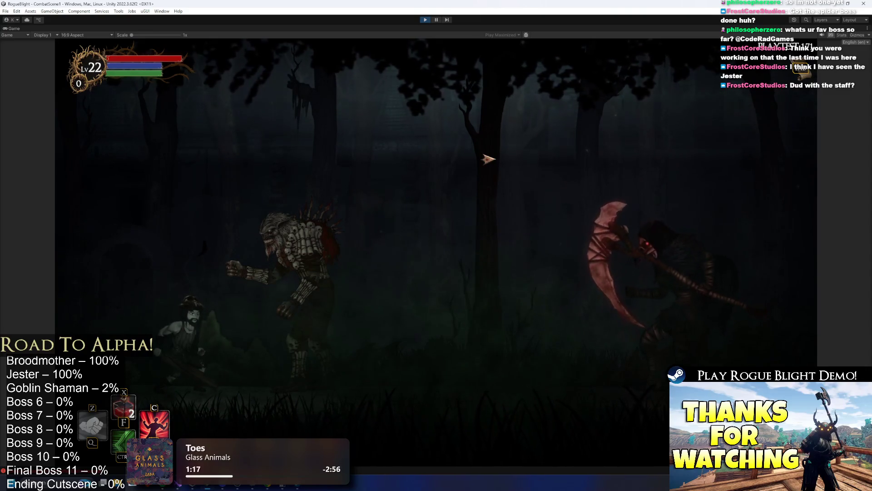
Stop play, set ElderShaman_art Pixels Per Unit to 3250, and playtest the new size.
key("ctrl+p")
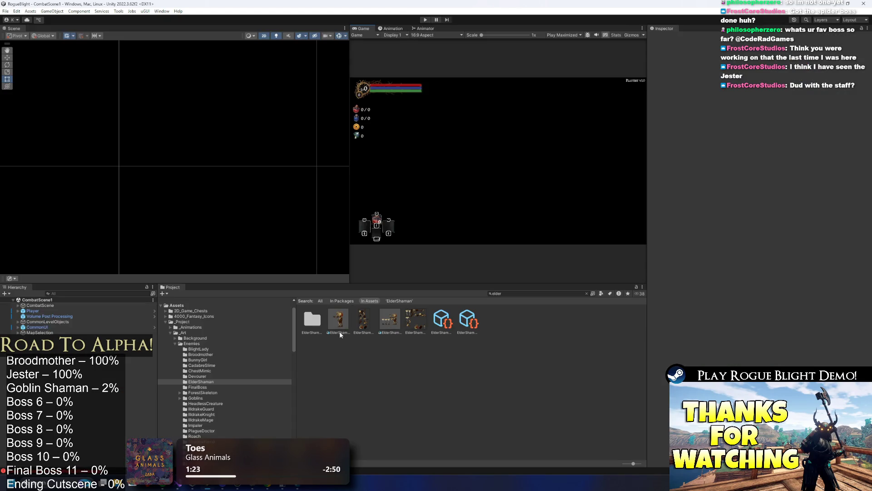
left_click(339, 321)
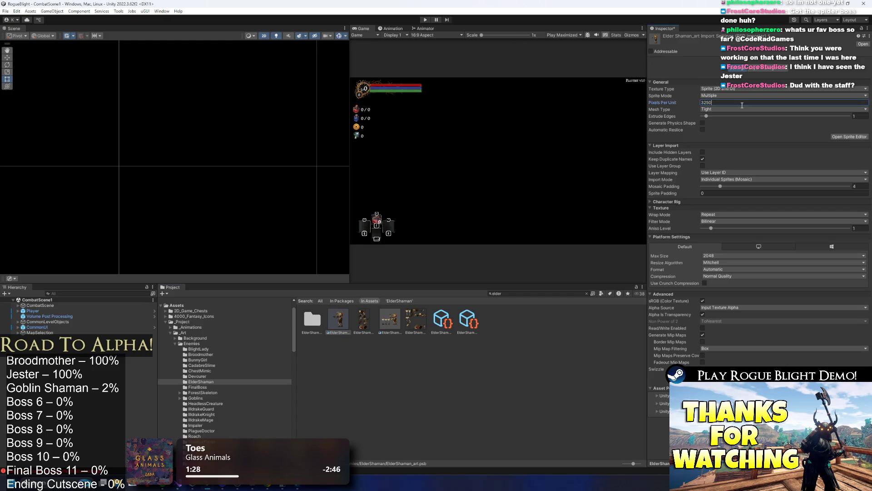
key("Return")
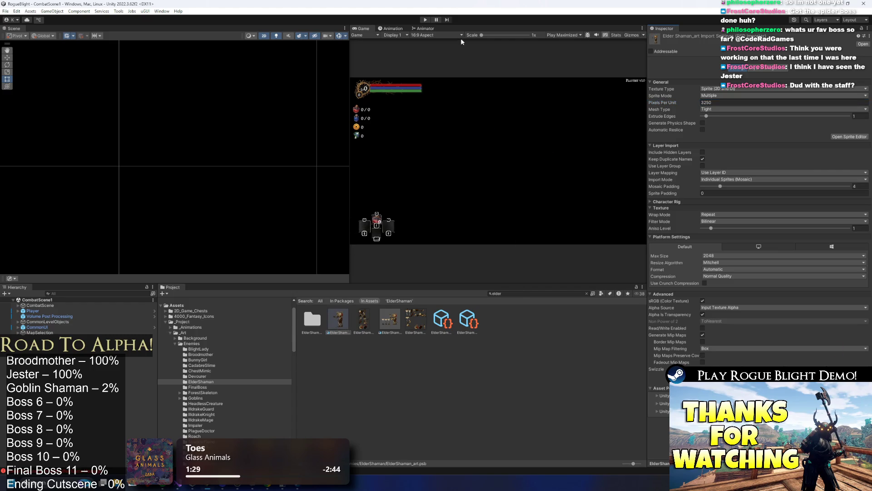
left_click(426, 20)
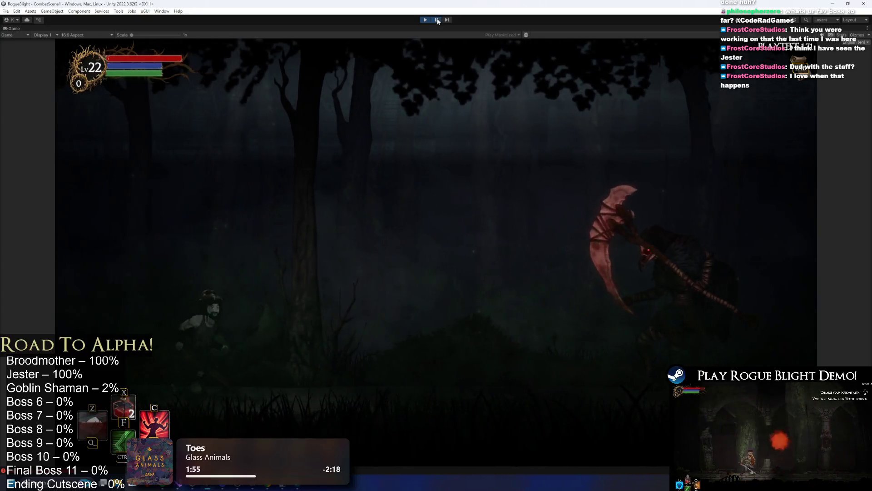
key("ctrl+shift+p")
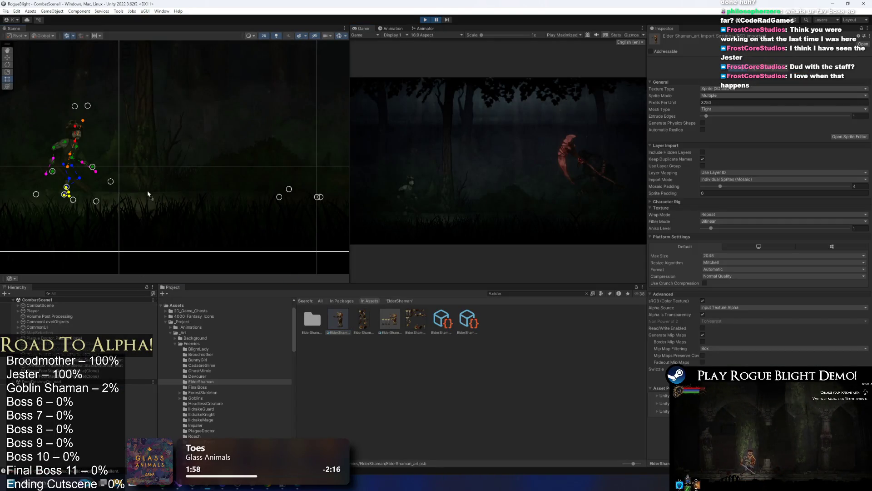
Drag an Elder Shaman instance into the scene and raise it slightly.
left_click_drag(144, 201, 152, 194)
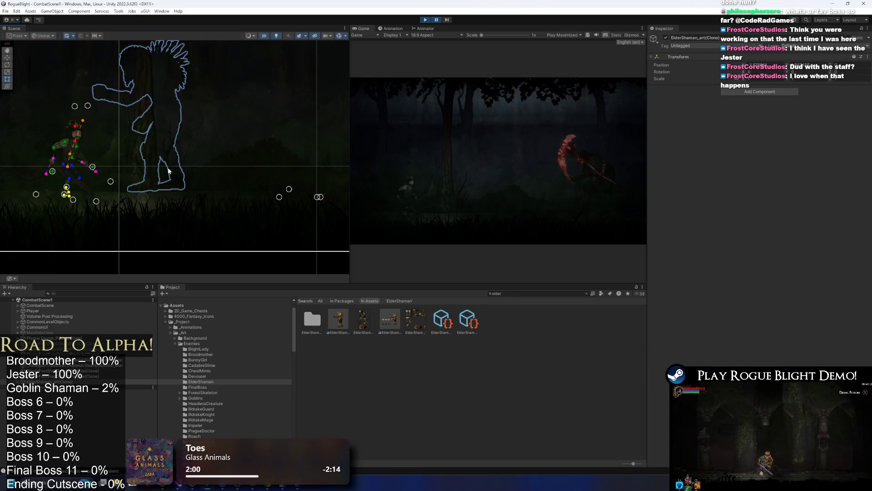
scroll(169, 171, "down", 2)
key("w")
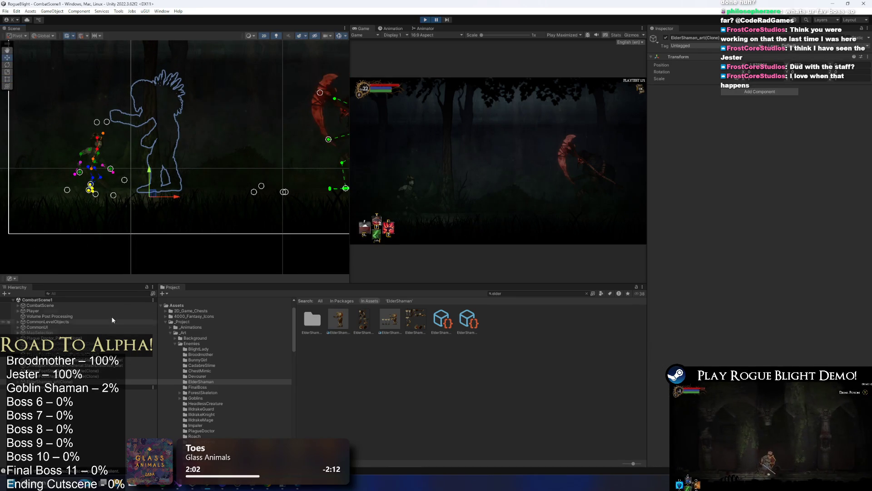
scroll(161, 185, "up", 1)
left_click_drag(154, 175, 154, 173)
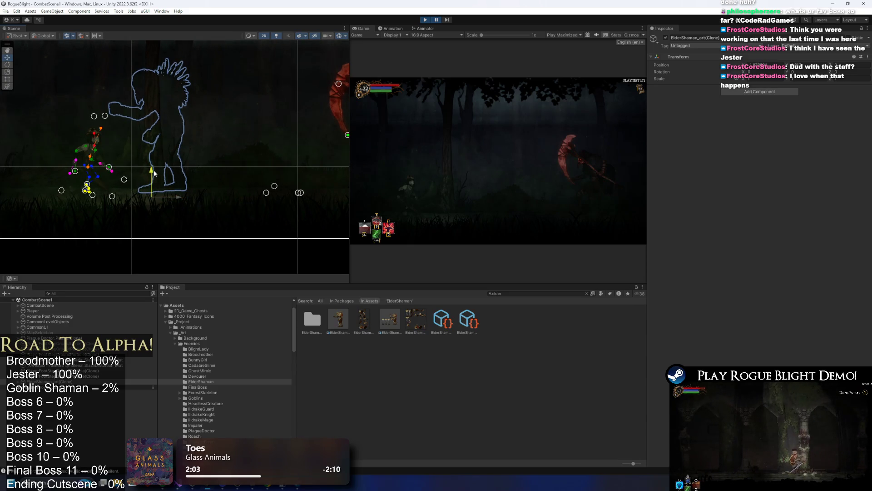
Put all the shaman's sprite parts on the Player sorting layer and resume the game.
left_click(159, 126)
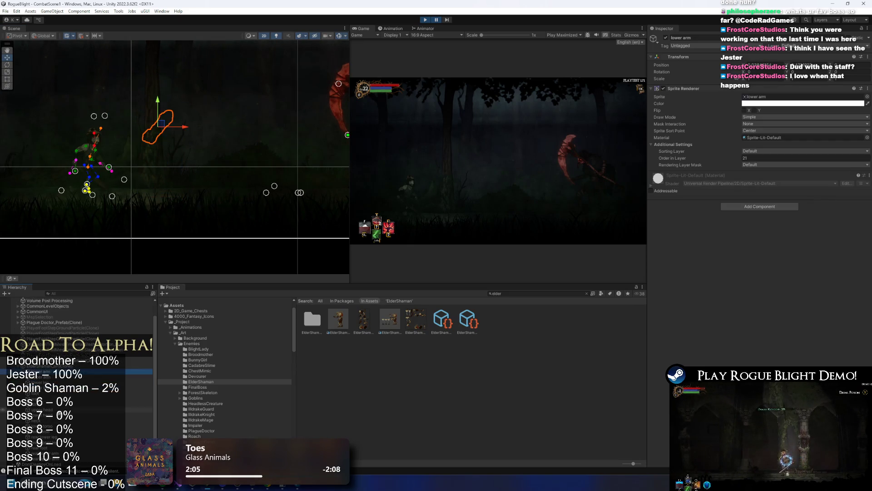
left_click(58, 464, "shift")
left_click(760, 152)
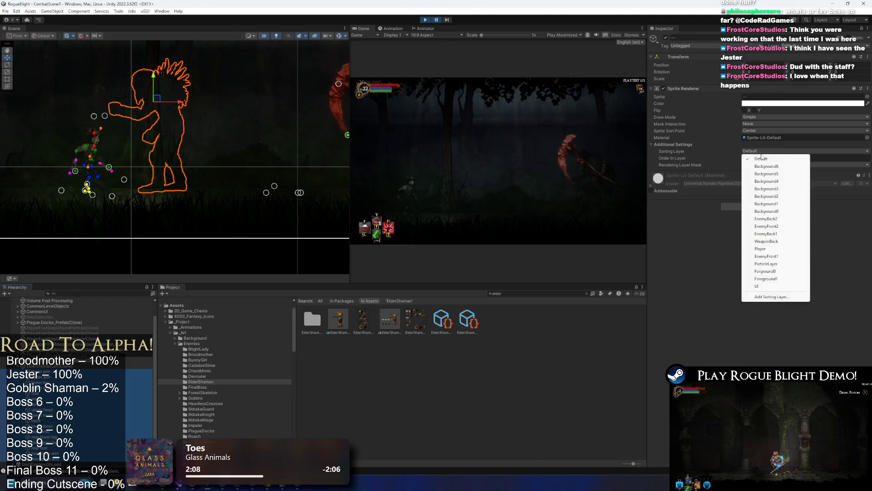
left_click(780, 249)
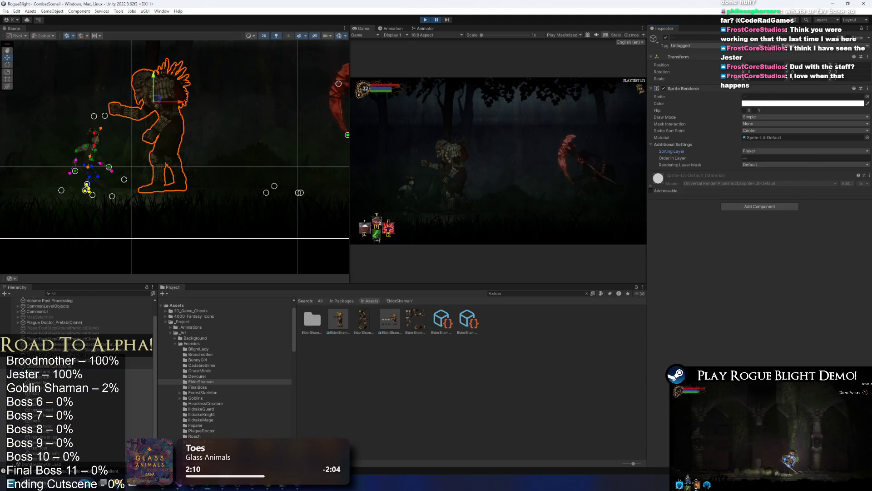
left_click(434, 21)
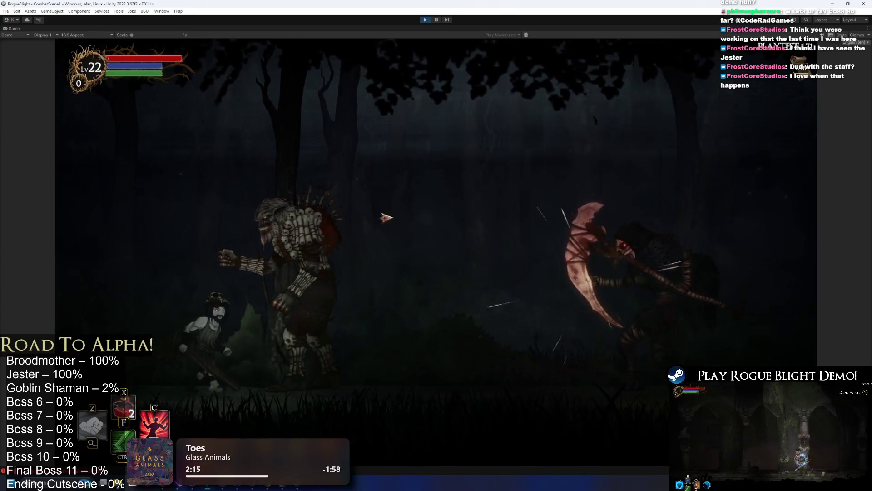
Move the shaman right toward the boss and playtest it, making the player jump.
left_click(436, 20)
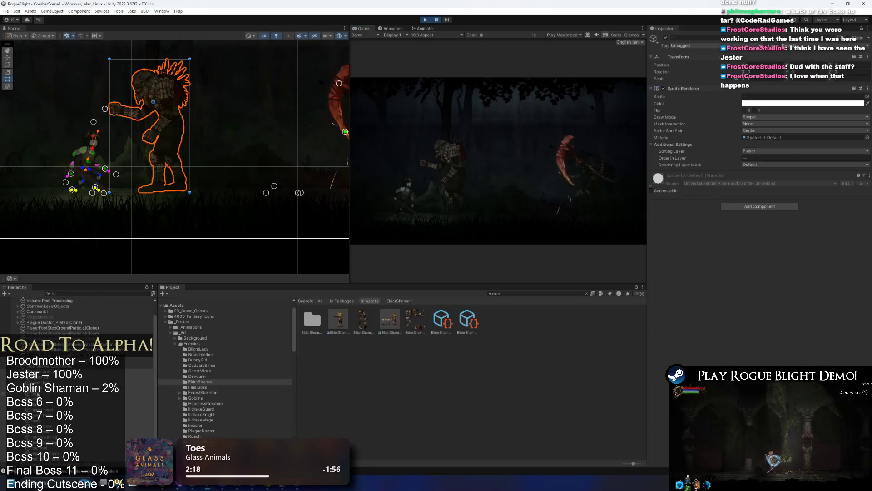
scroll(238, 181, "down", 3)
key("w")
mouse_move(181, 205)
left_mouse_down()
mouse_move(309, 205)
mouse_move(247, 216)
left_mouse_up()
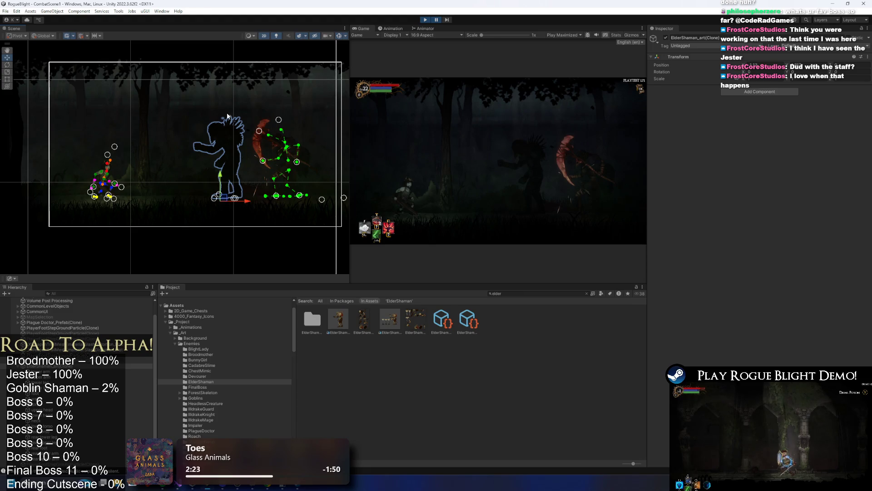
left_click(437, 21)
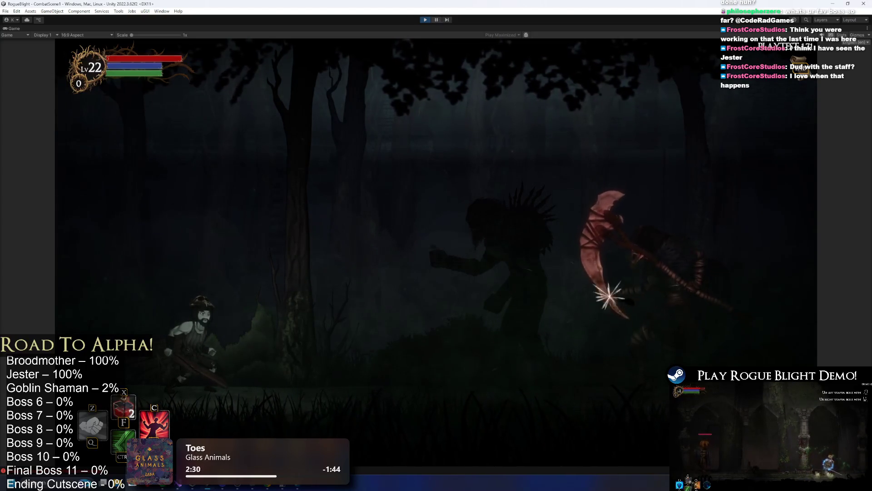
left_click(438, 20)
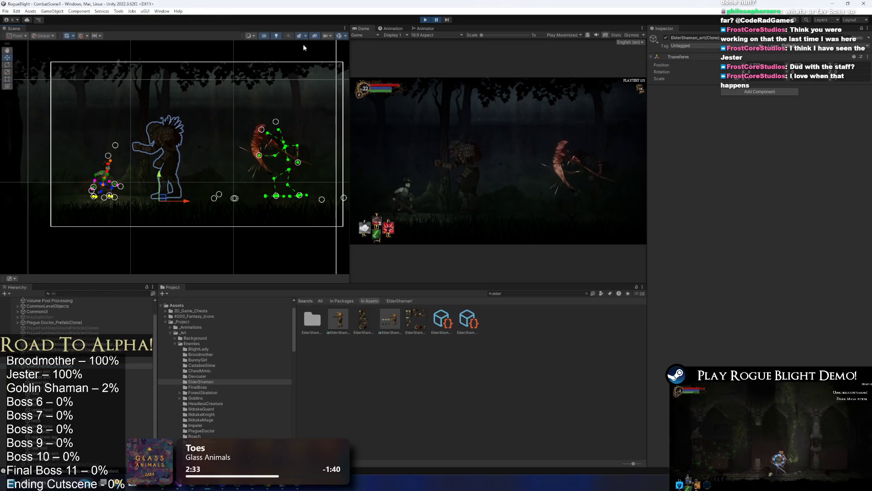
left_click(436, 20)
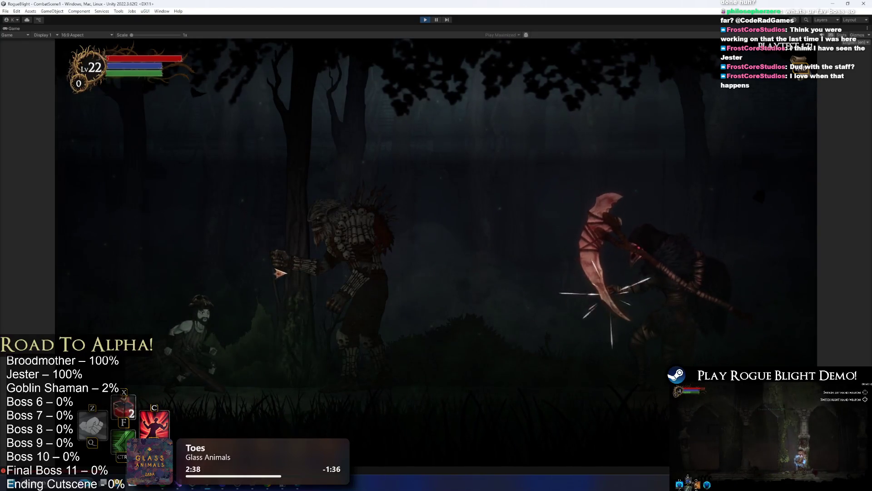
key("space")
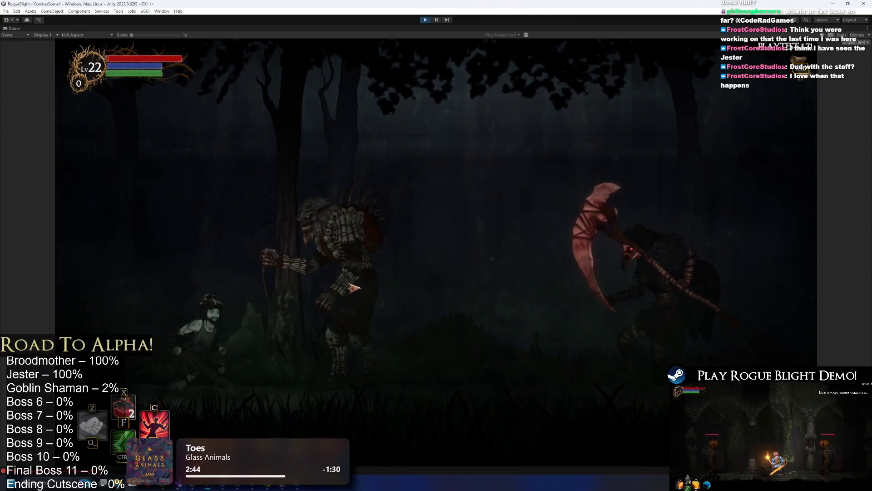
left_click(436, 20)
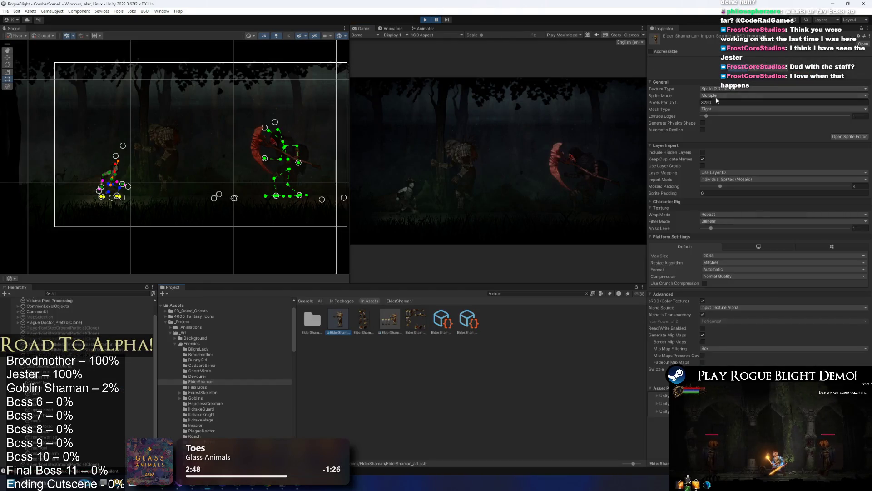
Set Pixels Per Unit to 3000 and move the shaman left and lower in the scene.
type("3250")
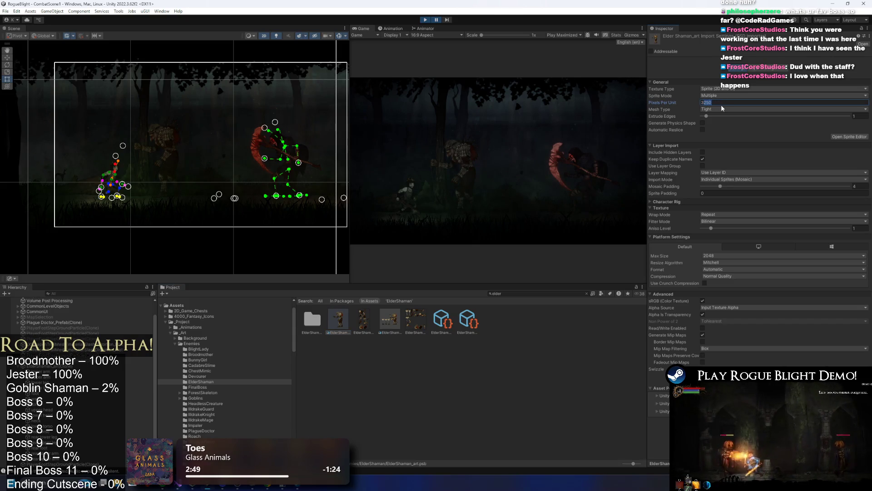
type("3000")
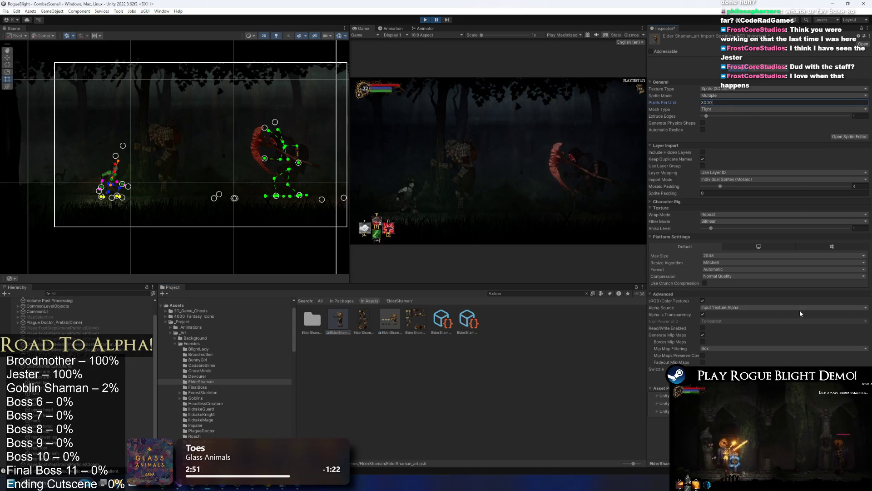
key("Return")
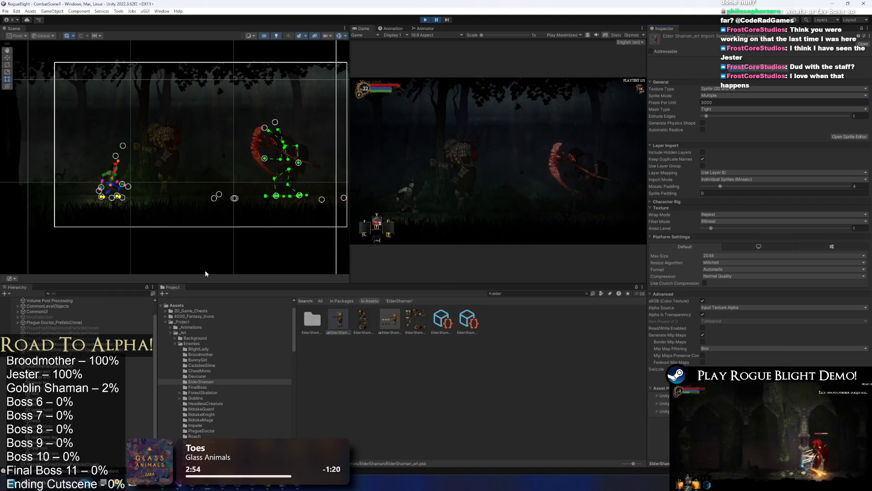
left_click(177, 193)
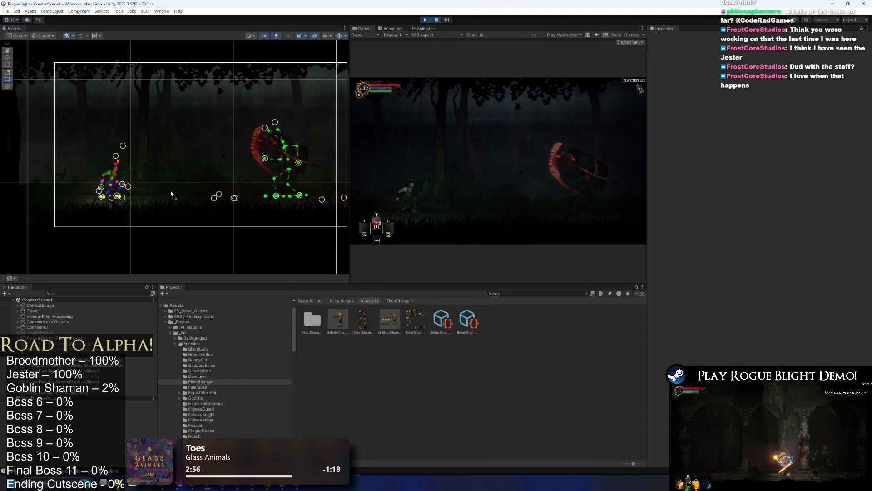
left_click_drag(173, 193, 161, 203)
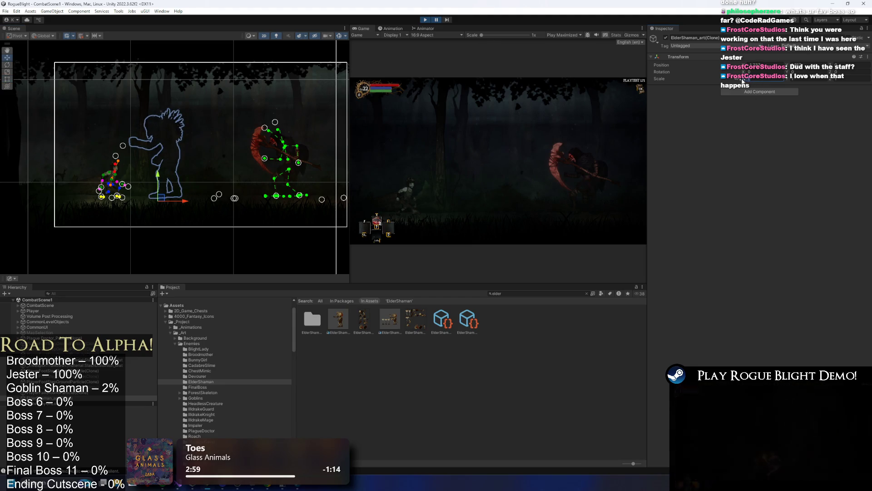
Put all the shaman's sprite parts on the EnemyBack1 sorting layer and resume play.
left_click(51, 462, "shift")
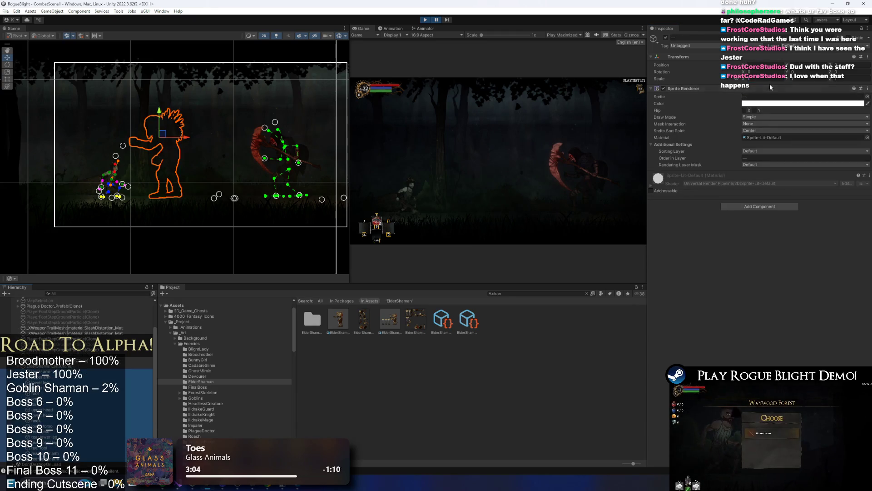
left_click(763, 150)
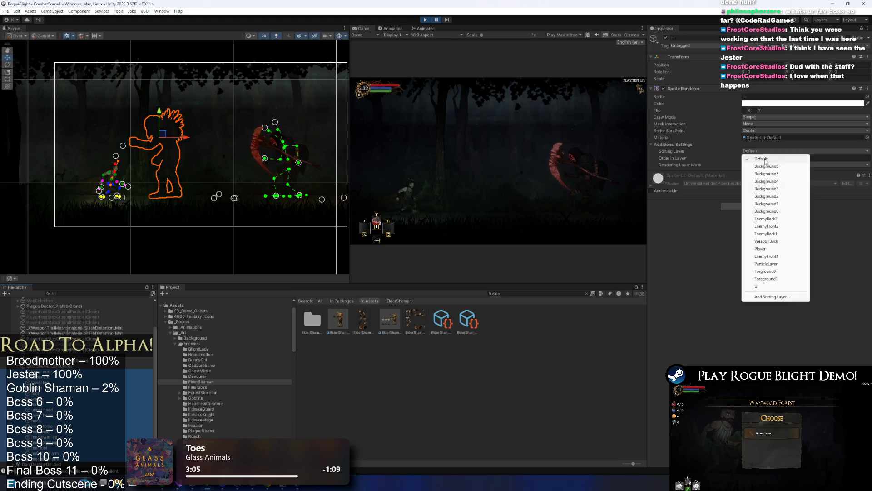
left_click(779, 235)
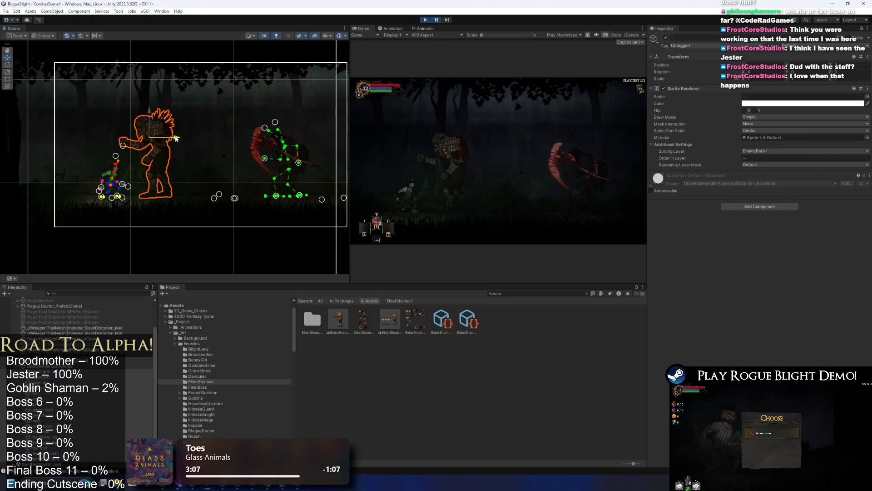
key("shift+space")
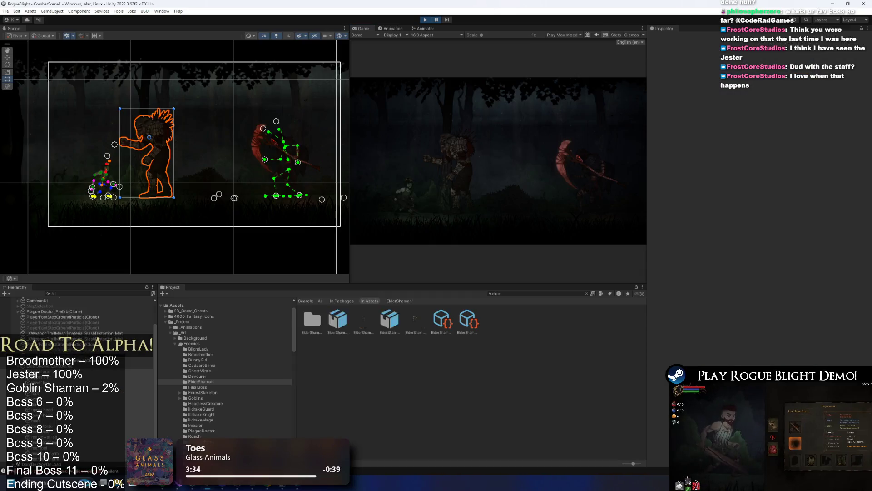
Frame the placed Elder Shaman in the Scene view, resume the playtest, then stop it.
key("ctrl+shift+p")
left_click(172, 157)
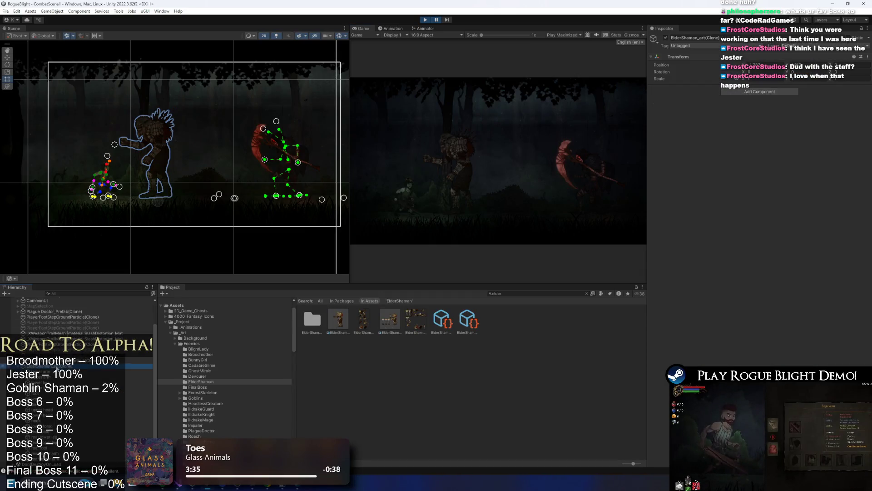
key("f")
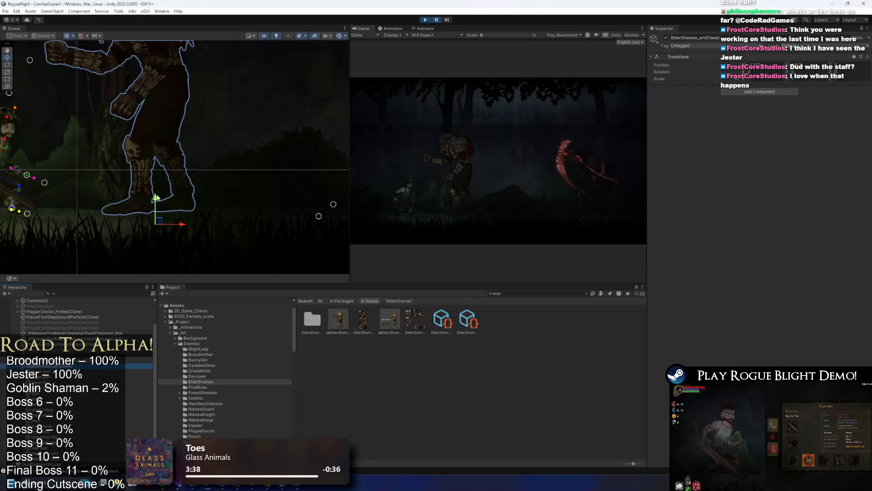
left_click(436, 20)
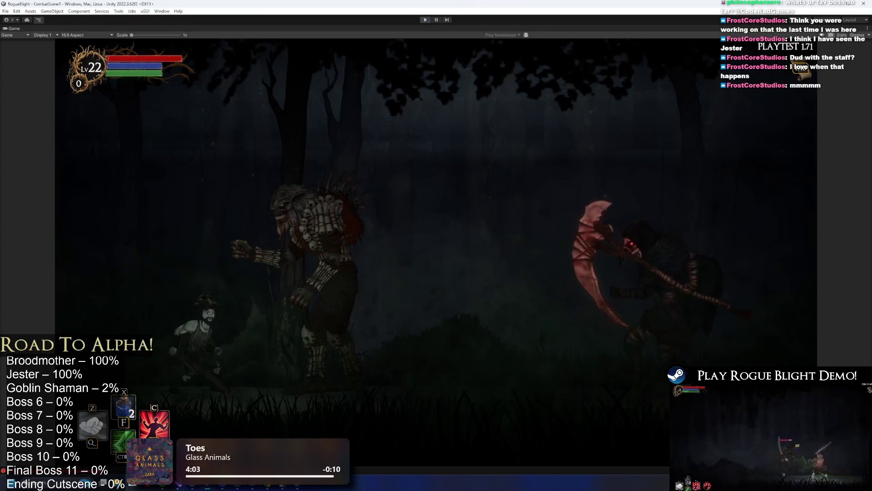
key("ctrl+p")
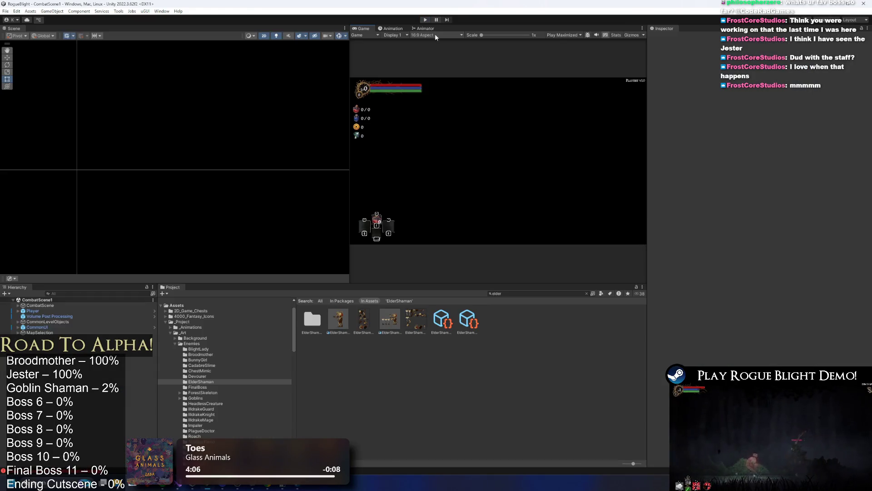
Apply the new Pixels Per Unit to the Elder Shaman art and start the playtest.
left_click(347, 319)
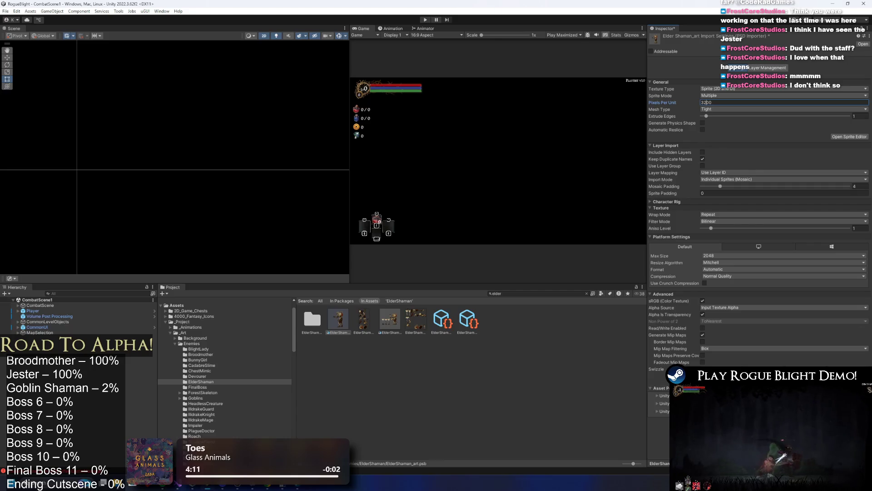
left_click(426, 20)
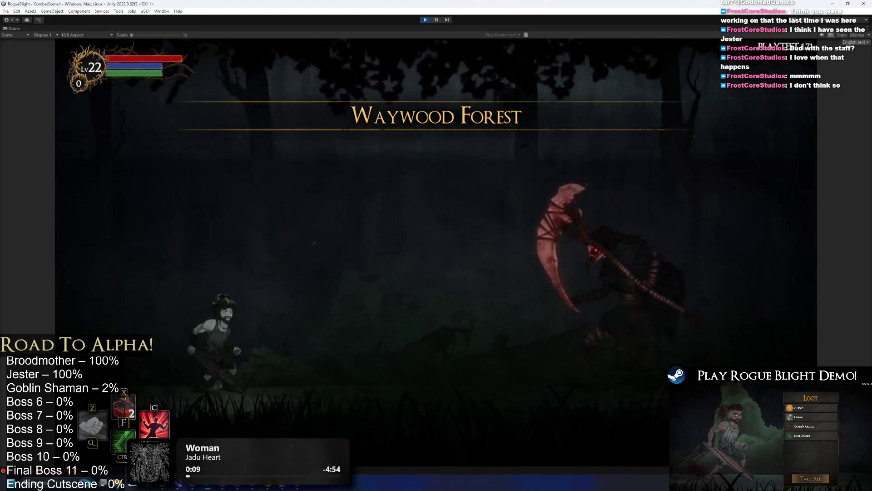
left_click(436, 19)
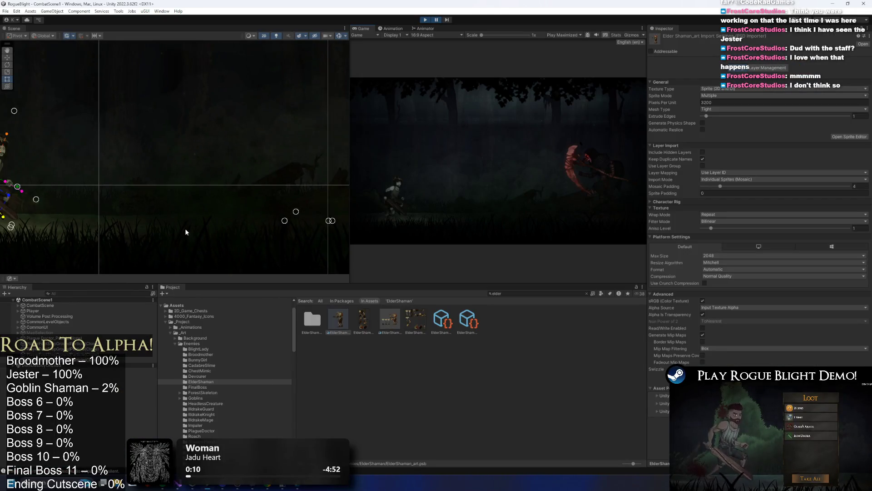
Place an Elder Shaman copy in the scene, nudge it up, and put its sprites on EnemyBack1.
left_click_drag(128, 220, 130, 219)
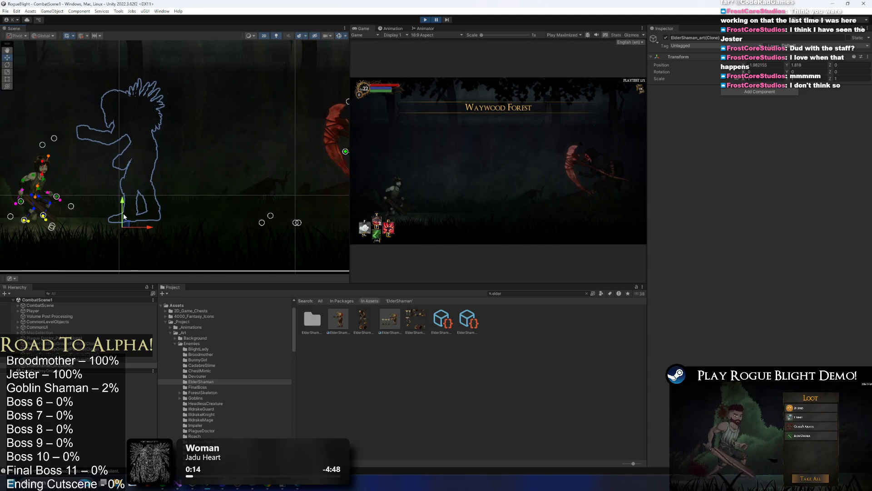
left_click_drag(123, 212, 122, 208)
left_click(44, 367)
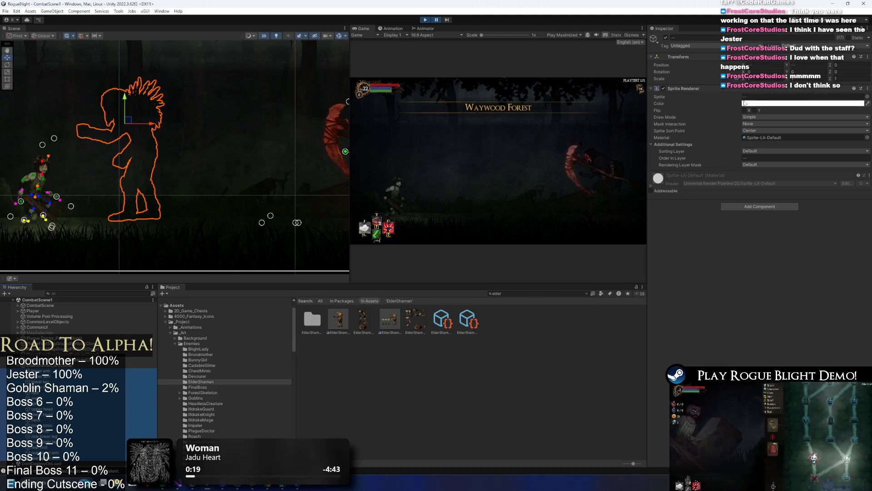
left_click(765, 151)
left_click(772, 235)
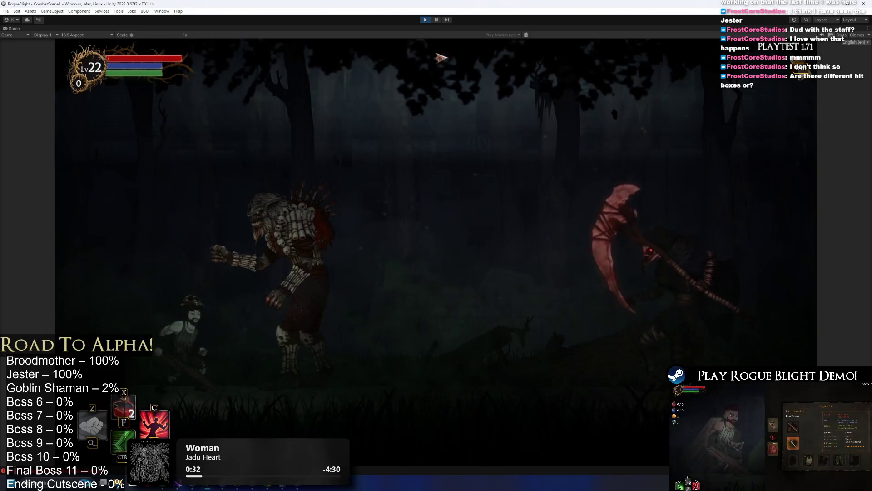
key("ctrl+shift+p")
left_click(142, 199)
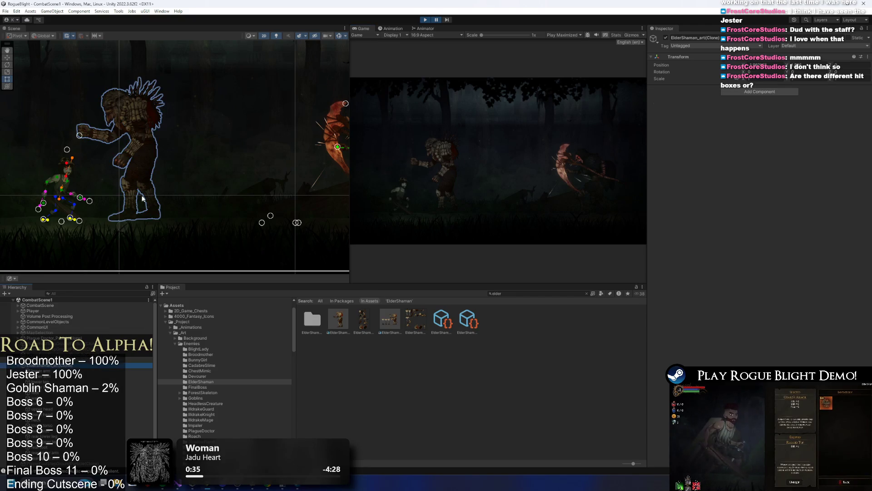
Raise the Elder Shaman clone higher with the Move tool and resume the game.
key("w")
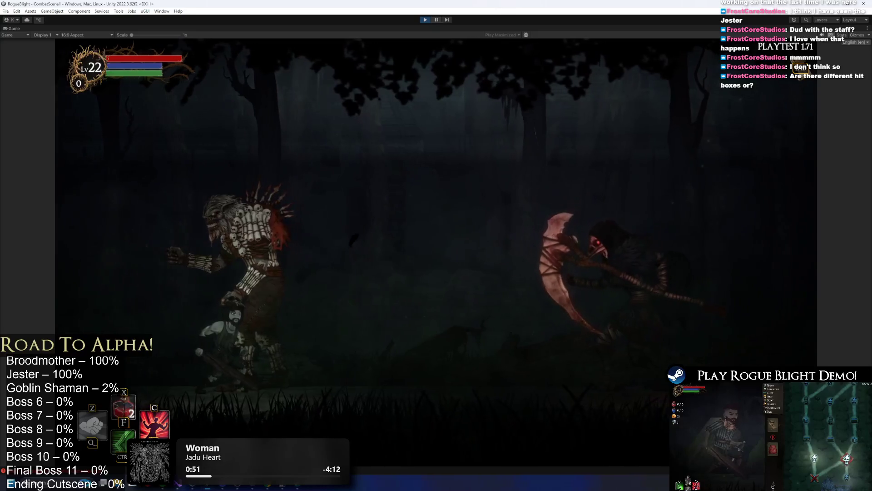
left_click(437, 19)
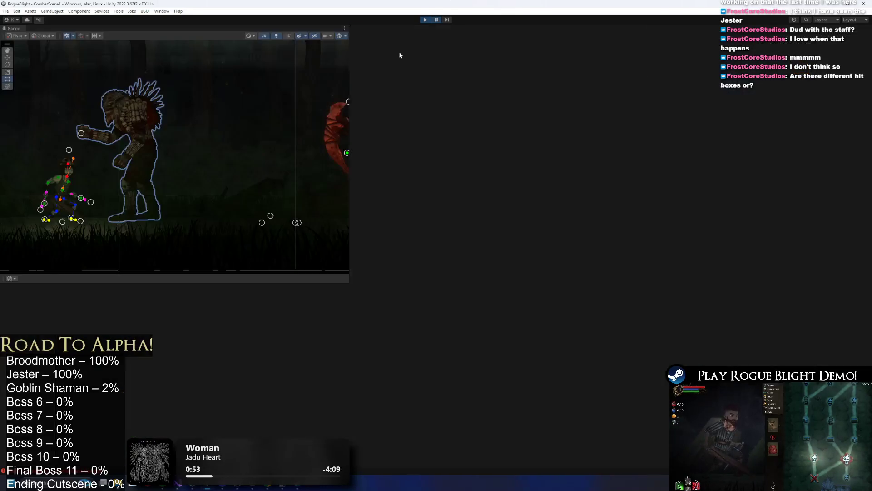
key("w")
mouse_move(124, 203)
left_mouse_down()
mouse_move(125, 191)
mouse_move(130, 205)
left_mouse_up()
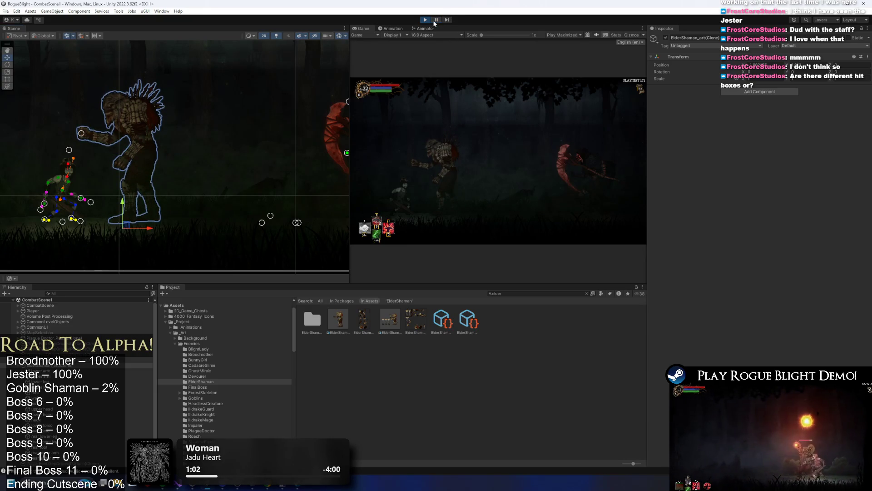
left_click(436, 20)
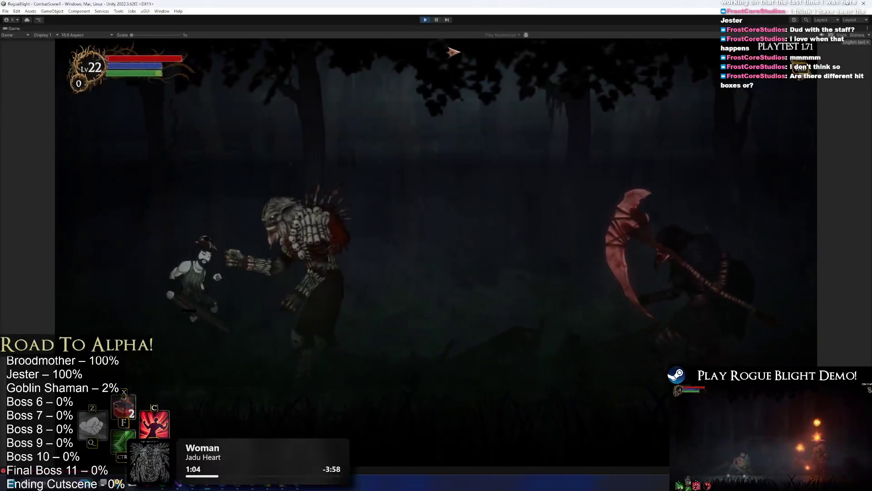
Jump and walk the player left and right toward the bosses, then stop the playtest.
key("space")
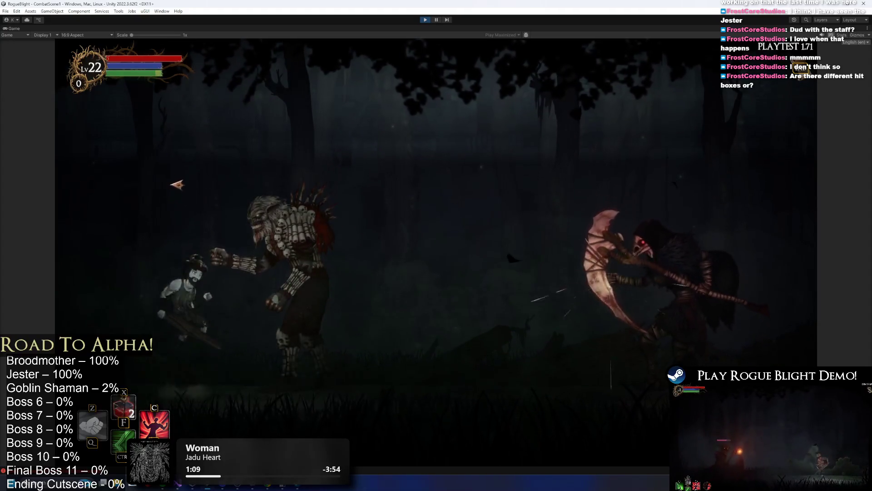
key("space")
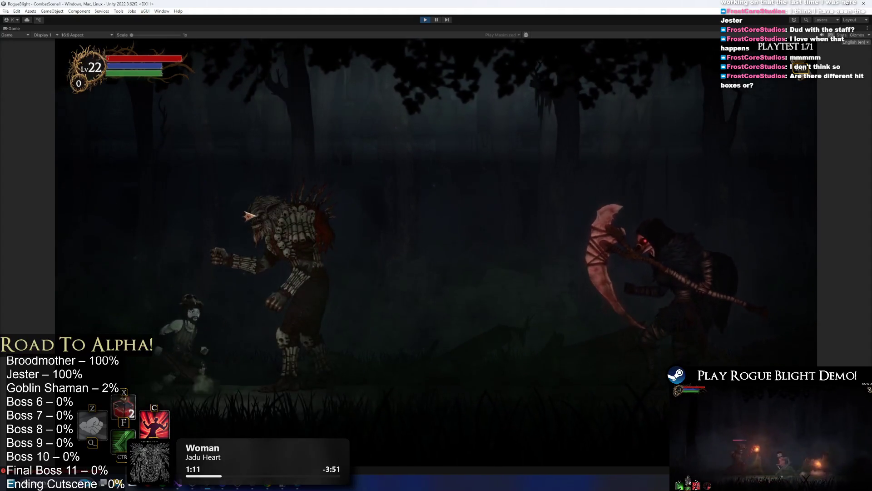
key("Right")
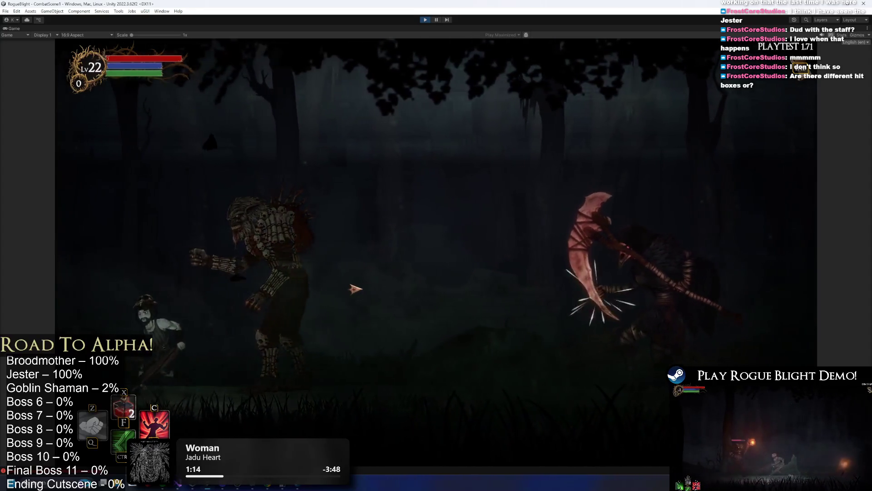
key("Left")
key("Right")
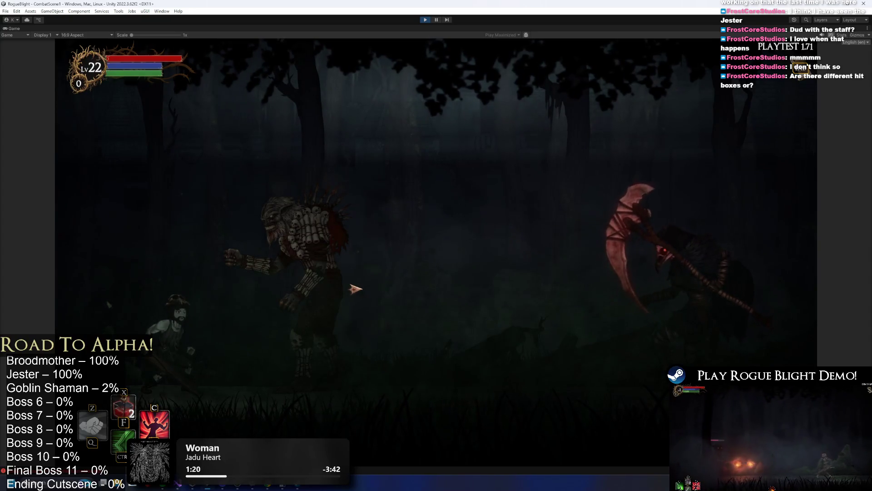
key("Right")
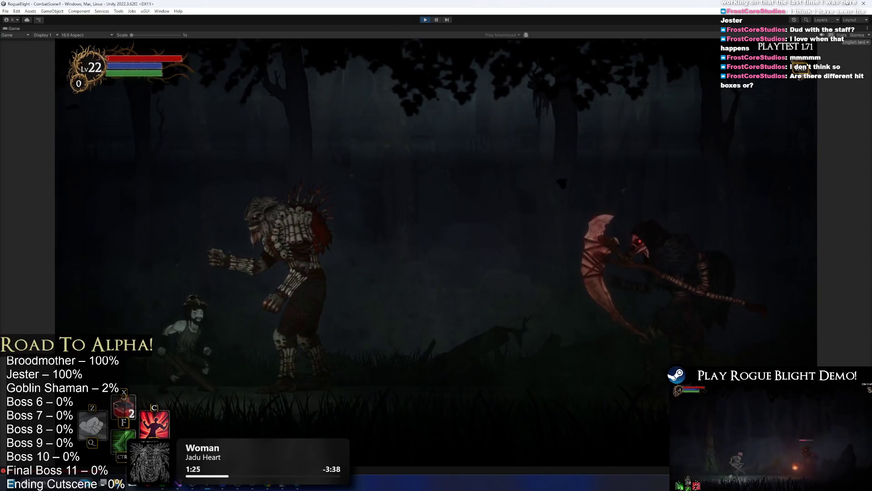
key("ctrl+p")
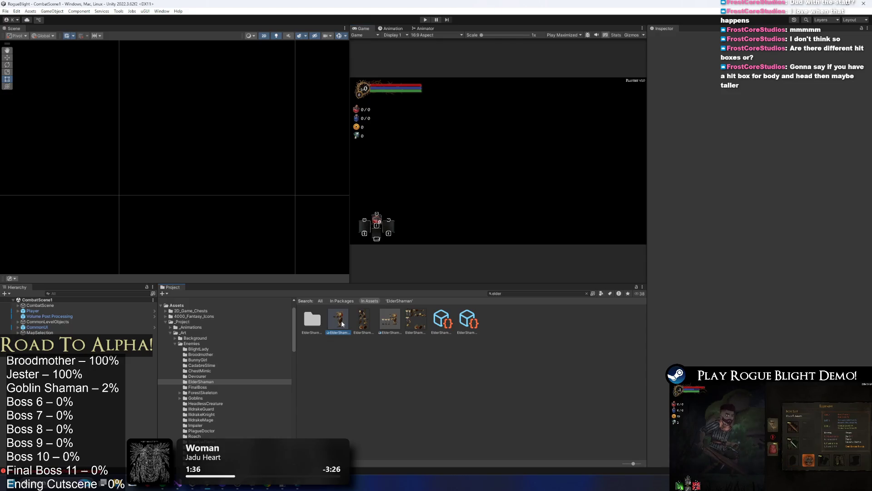
Inspect the Elder Shaman's mesh in the Skinning Editor, then select ElderShaman_art1.
left_click(856, 142)
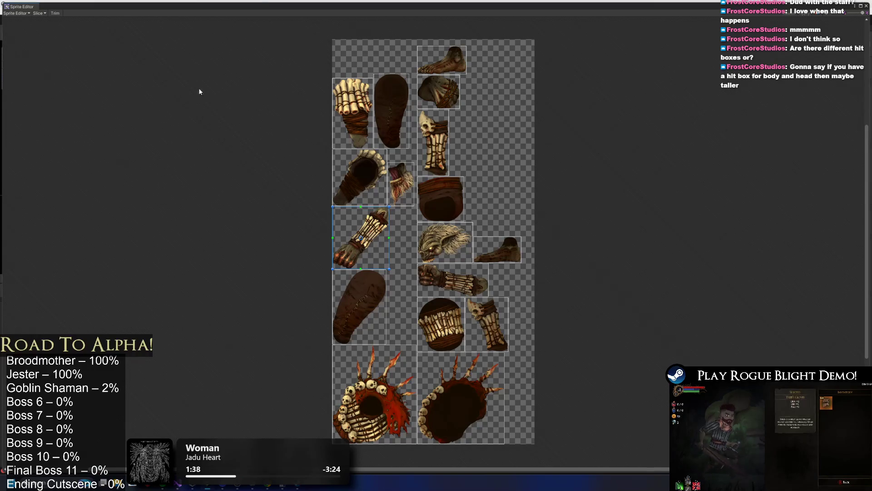
left_click(13, 13)
left_click(28, 50)
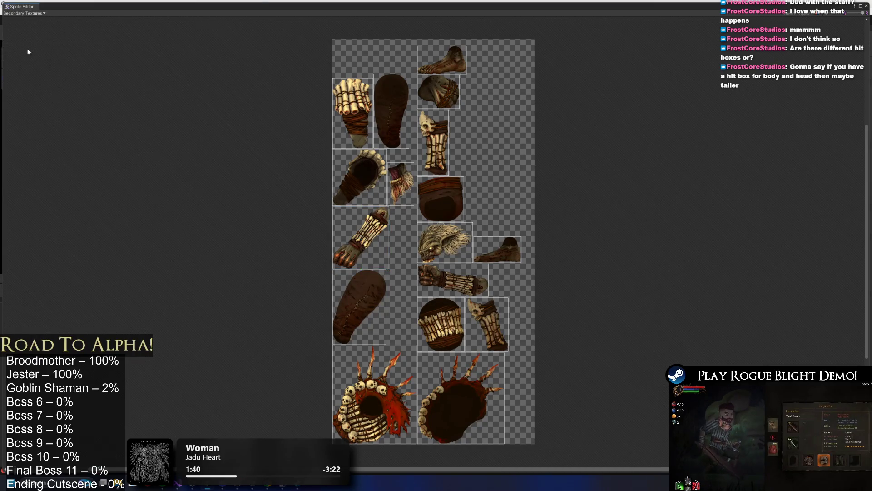
left_click(23, 13)
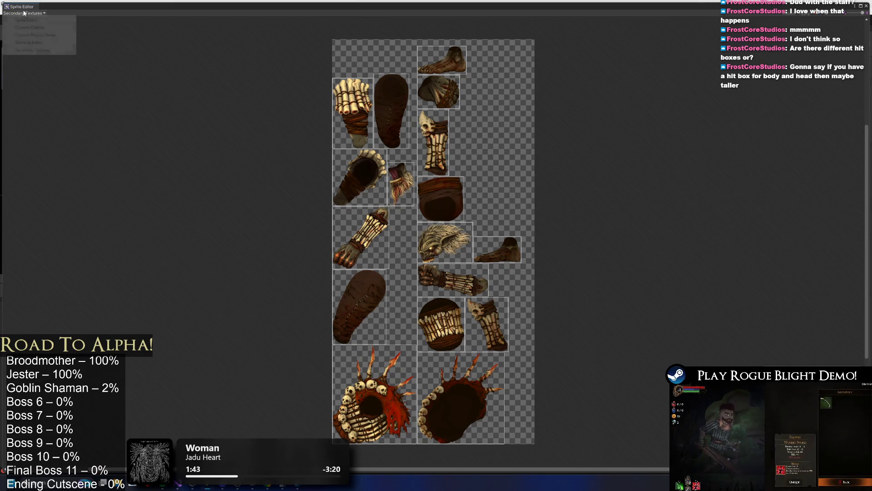
left_click(29, 43)
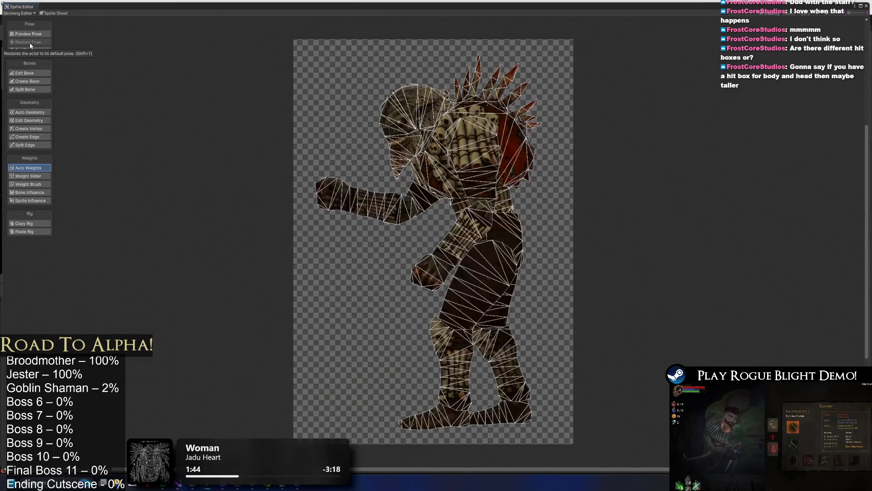
left_click(866, 7)
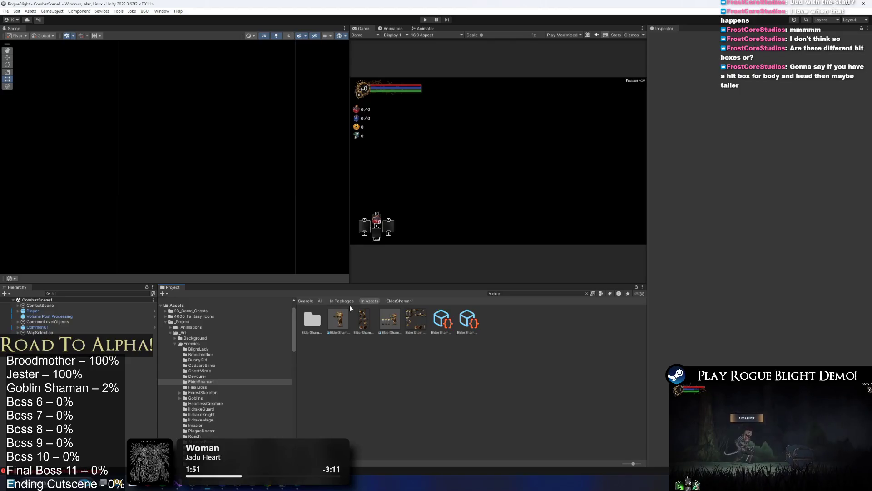
left_click(385, 309)
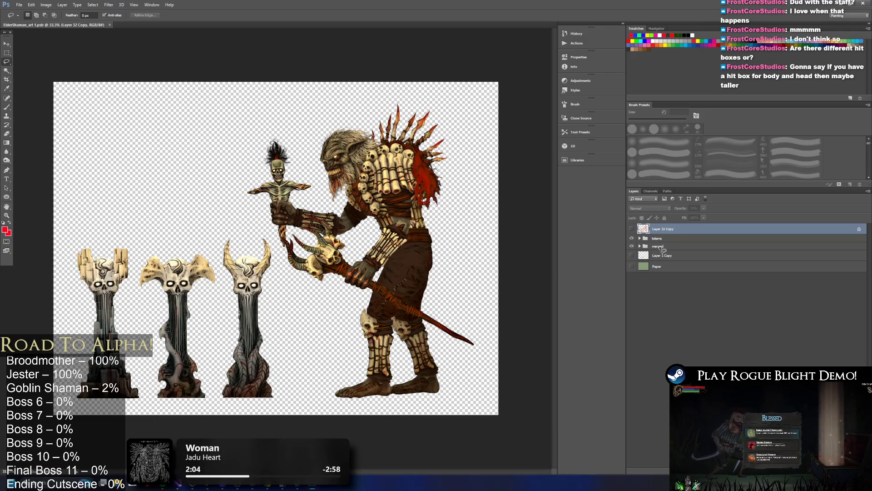
Delete every layer except the totems group, then marquee-select the three totems.
left_click(660, 248)
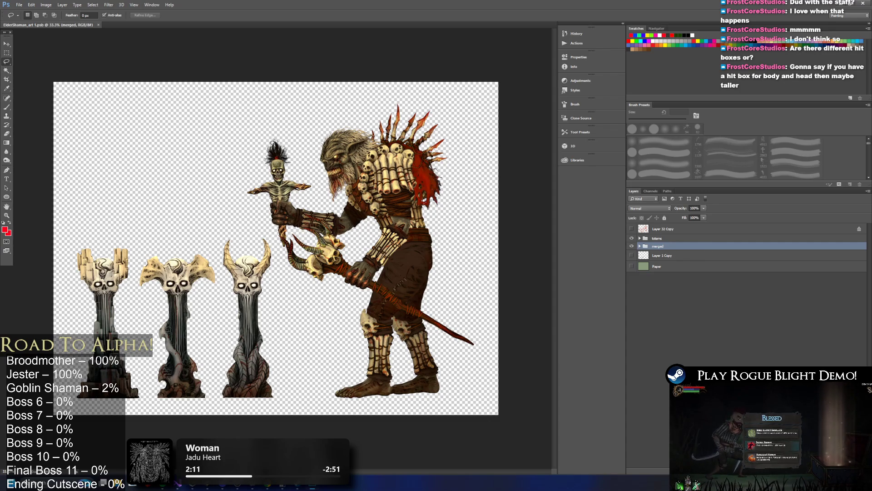
key("Delete")
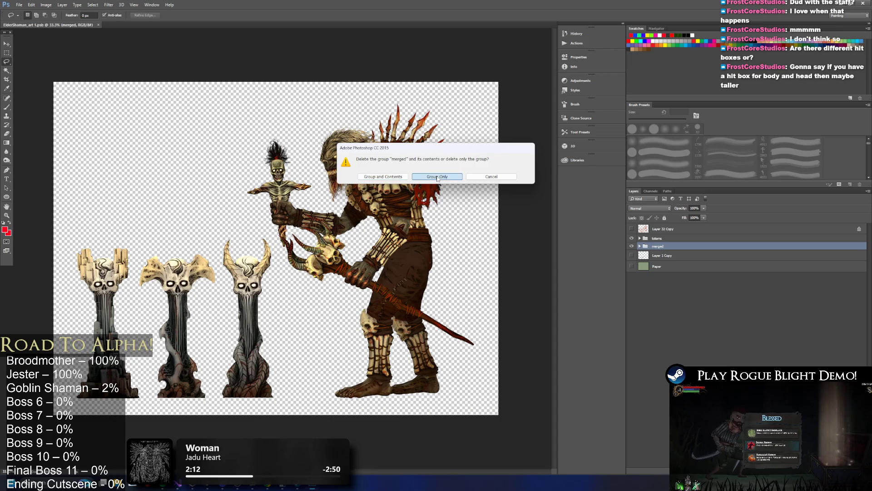
left_click(438, 176)
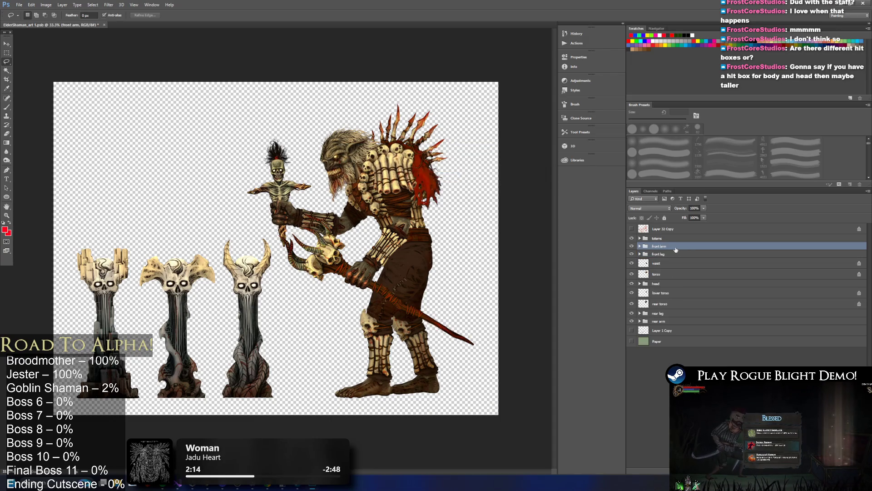
key("Delete")
key("Delete")
key("Delete")
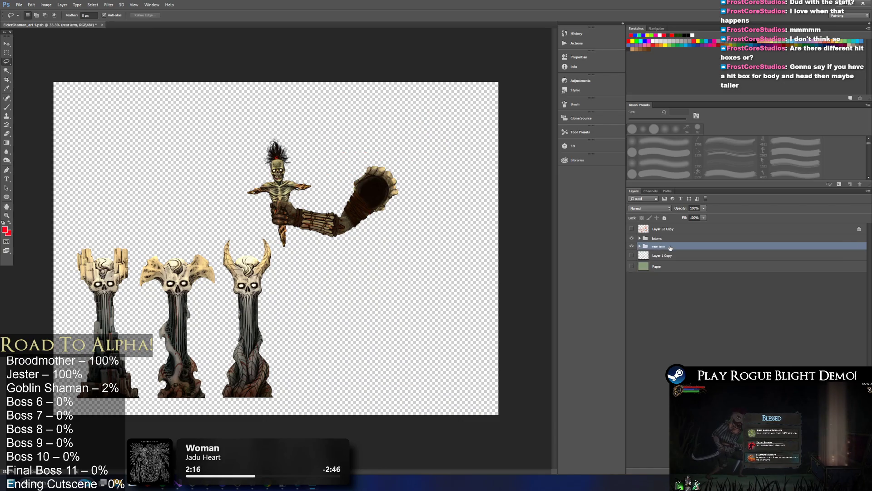
key("Delete")
key("Delete")
key("Delete")
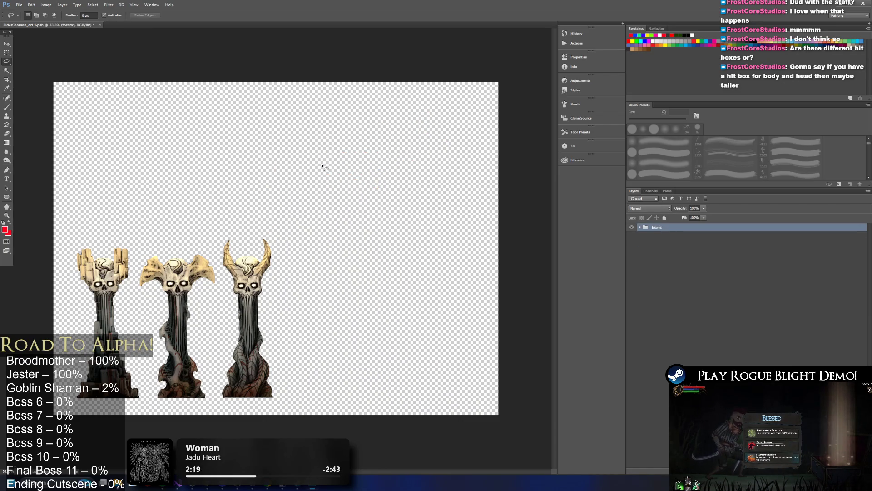
left_click(7, 52)
mouse_move(54, 235)
left_mouse_down()
mouse_move(305, 412)
mouse_move(300, 428)
mouse_move(293, 425)
left_mouse_up()
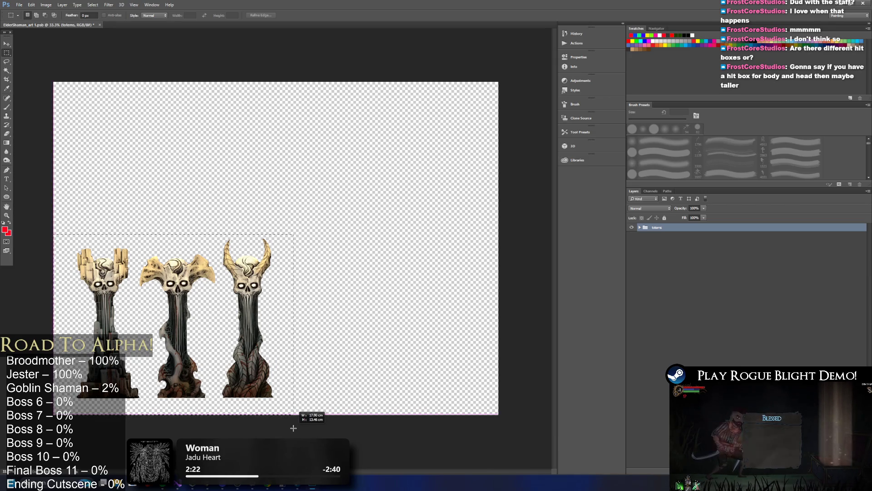
Crop the canvas to the selection around the three totems.
left_click(92, 5)
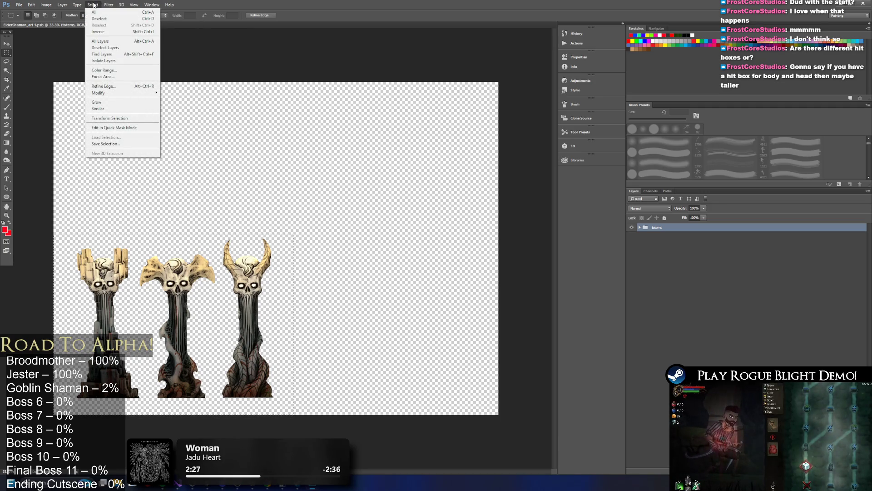
mouse_move(44, 4)
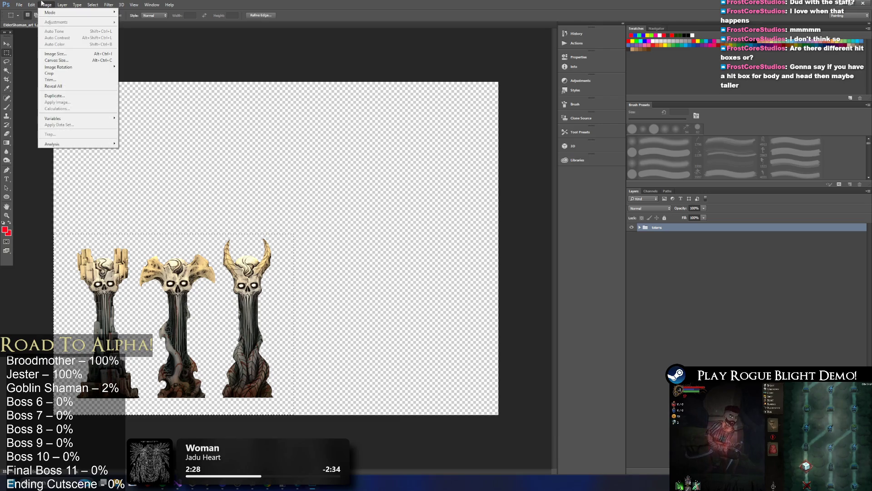
left_click(78, 73)
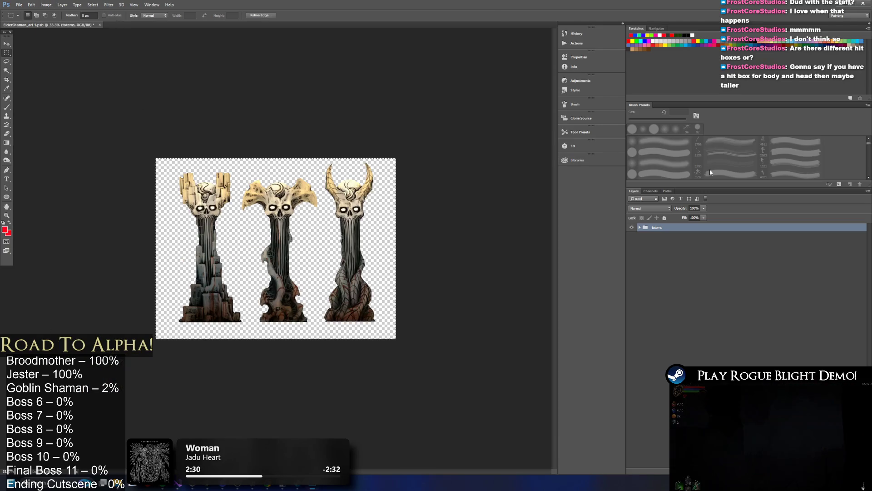
Nudge the totems slightly down and left, then close the file and return to Unity.
key("ctrl+t")
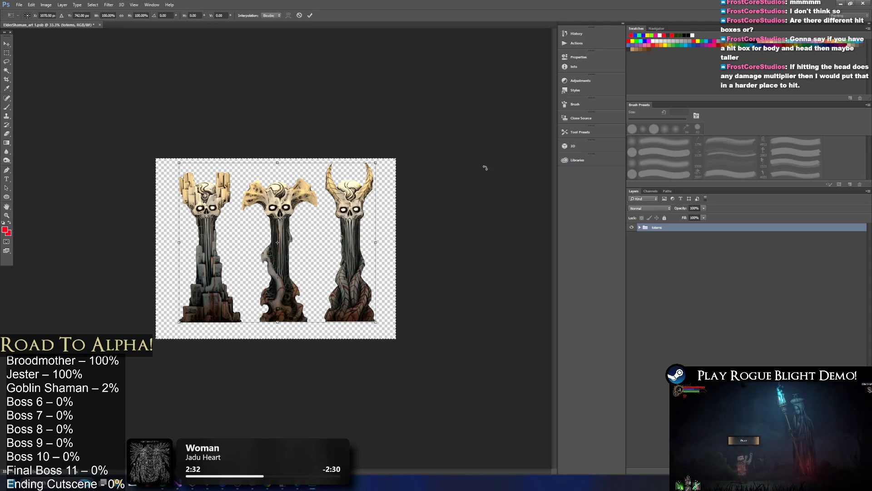
key("Down")
key("Down")
key("Down")
key("Left")
key("Left")
key("Left")
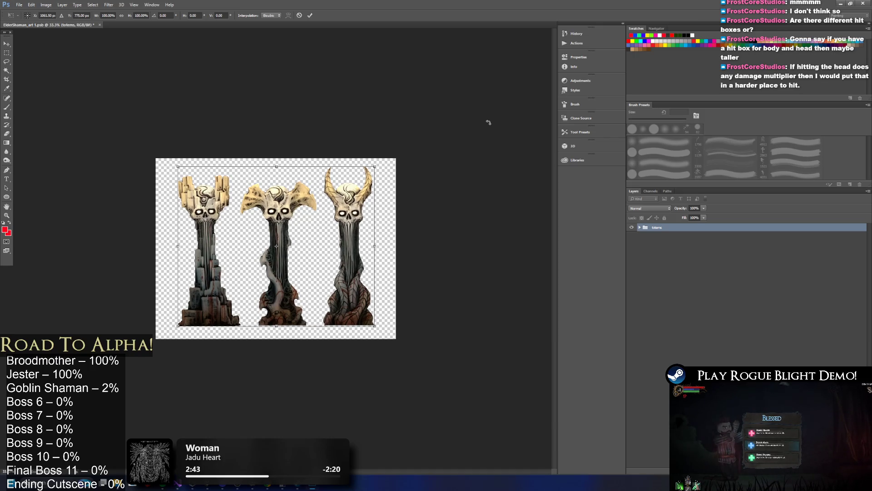
key("Return")
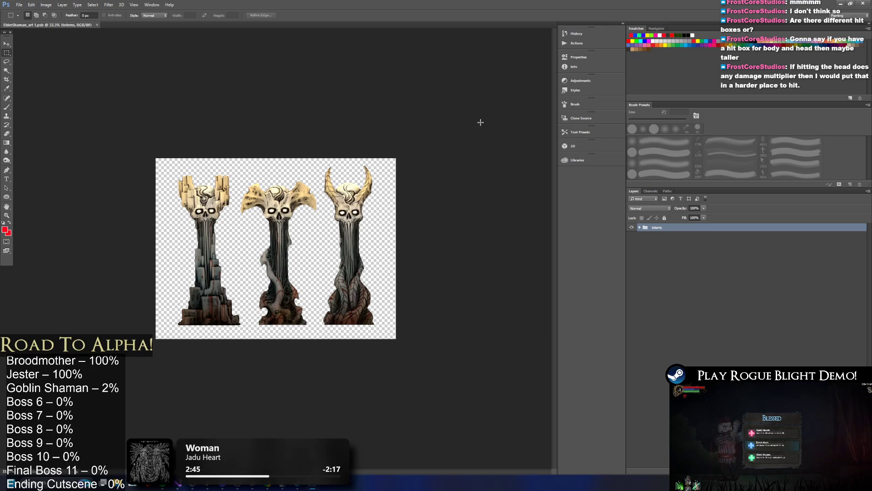
left_click(96, 25)
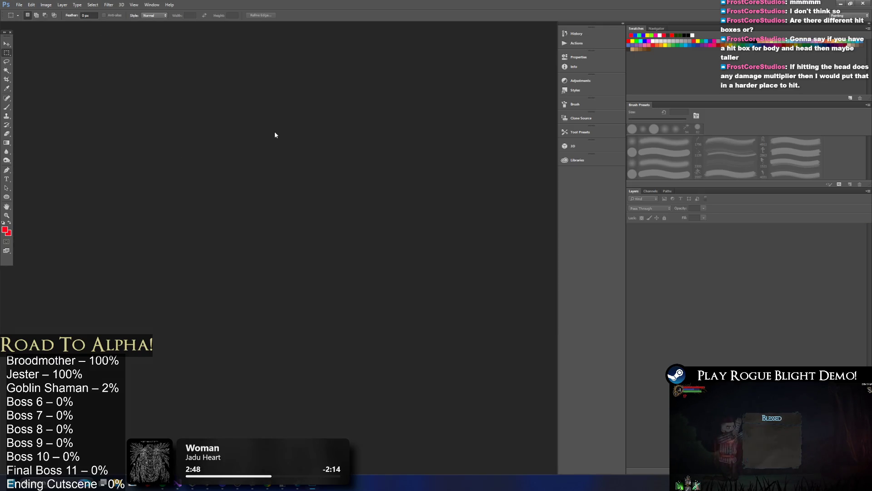
key("alt+Tab")
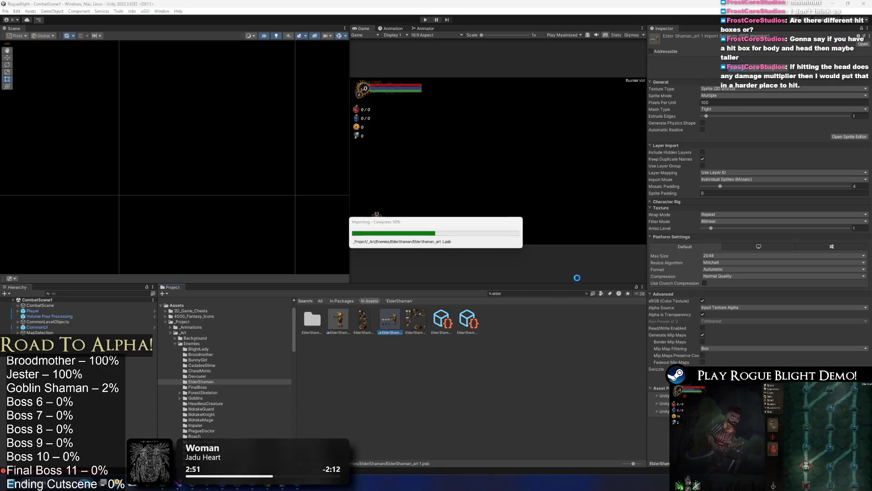
After the reimport finishes, select the ElderShaman folder so its thumbnail shows the three totems.
left_click(474, 358)
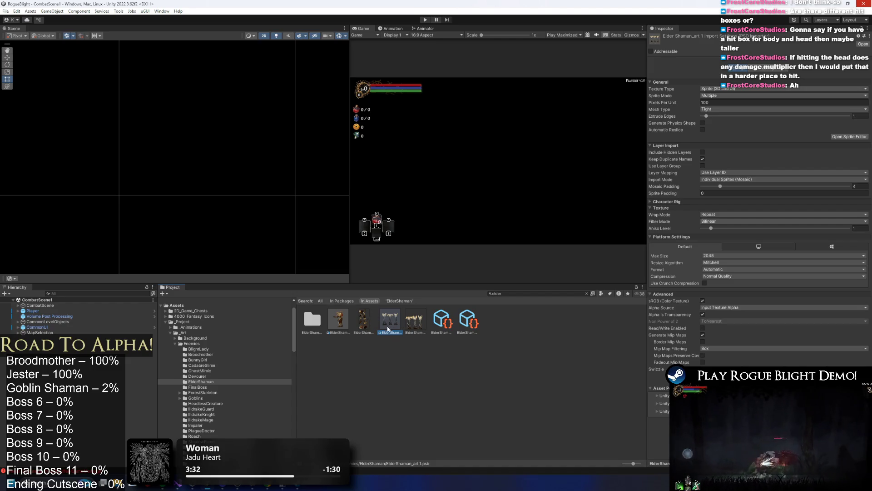
left_click(305, 318)
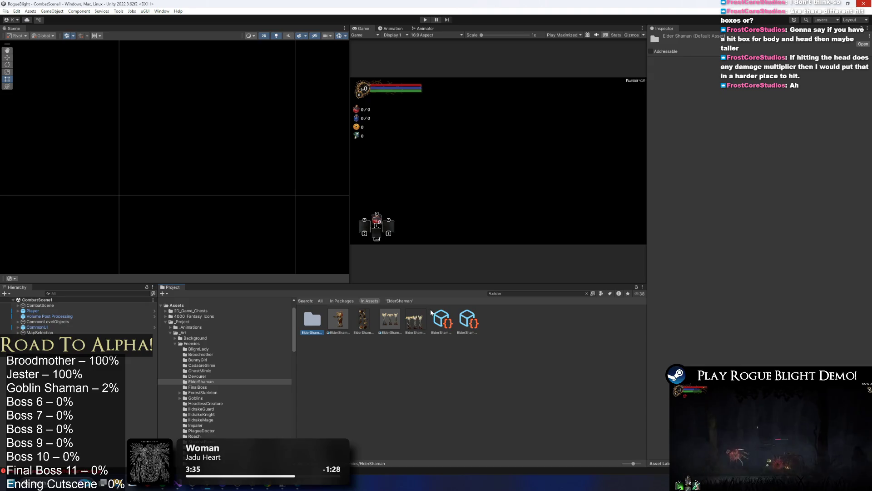
Select ElderShaman_art 1 and browse the right-click menu of the second ElderShaman asset.
left_click(391, 320)
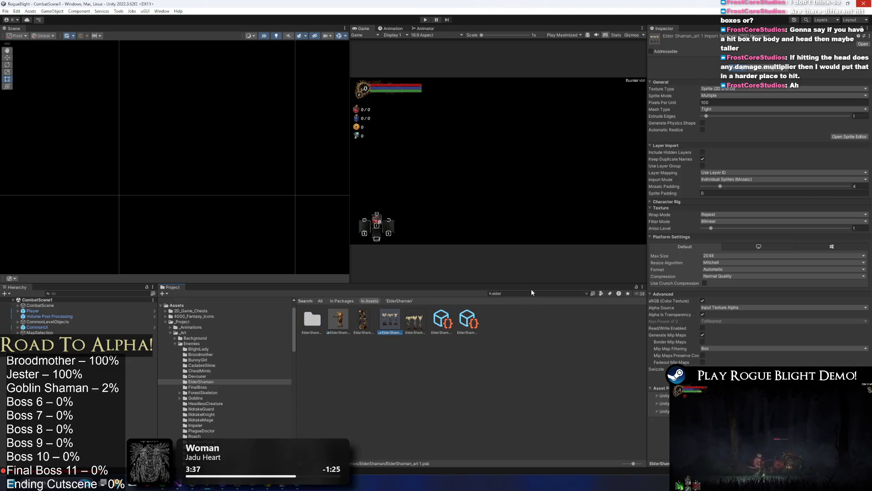
right_click(326, 315)
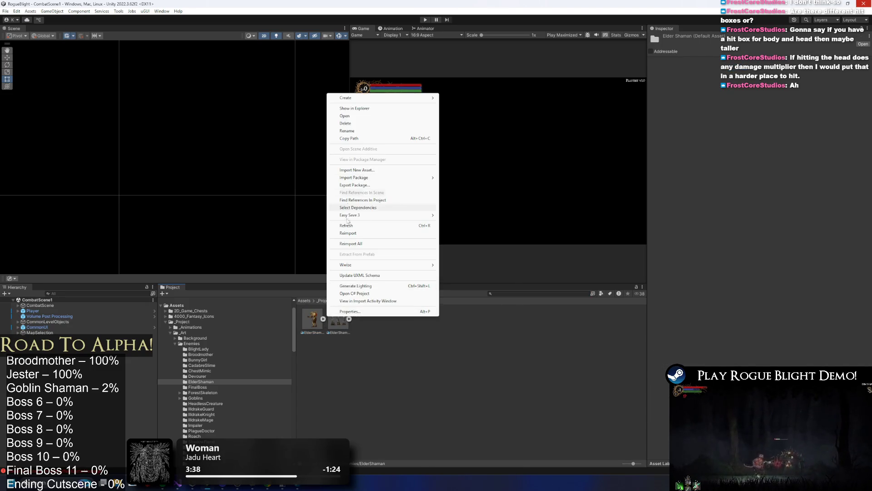
right_click(333, 333)
left_click(361, 150)
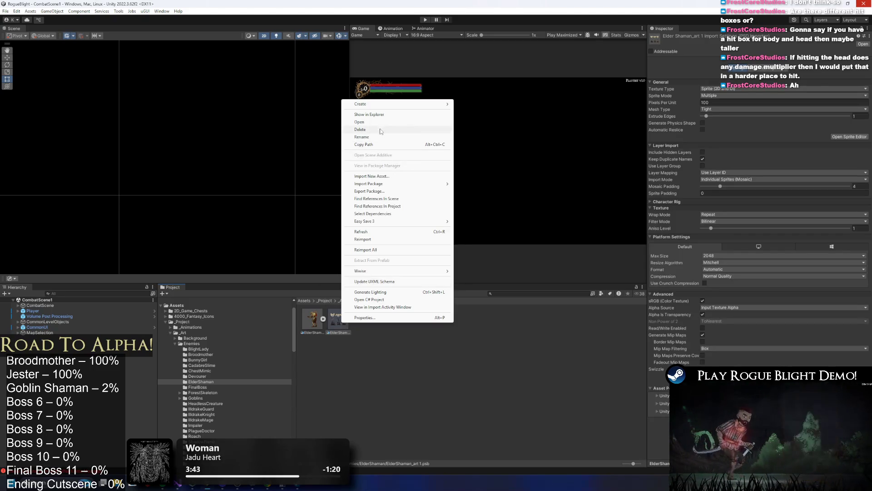
left_click(375, 136)
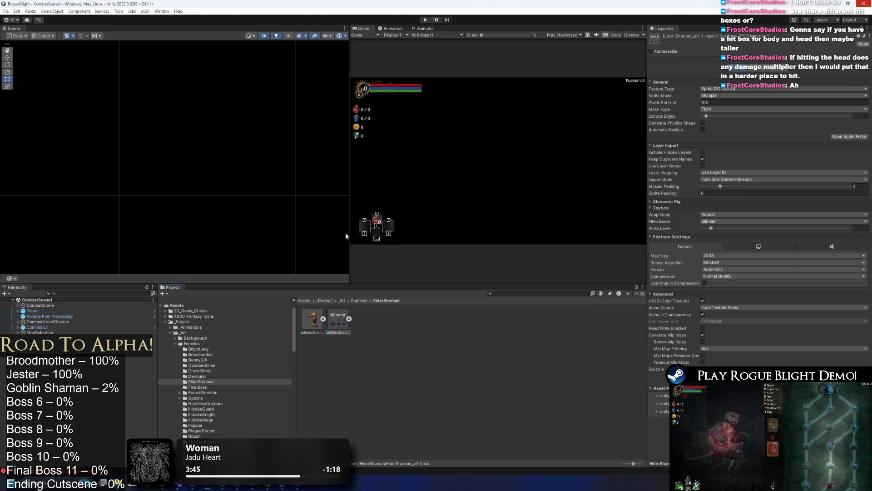
right_click(335, 326)
left_click(372, 139)
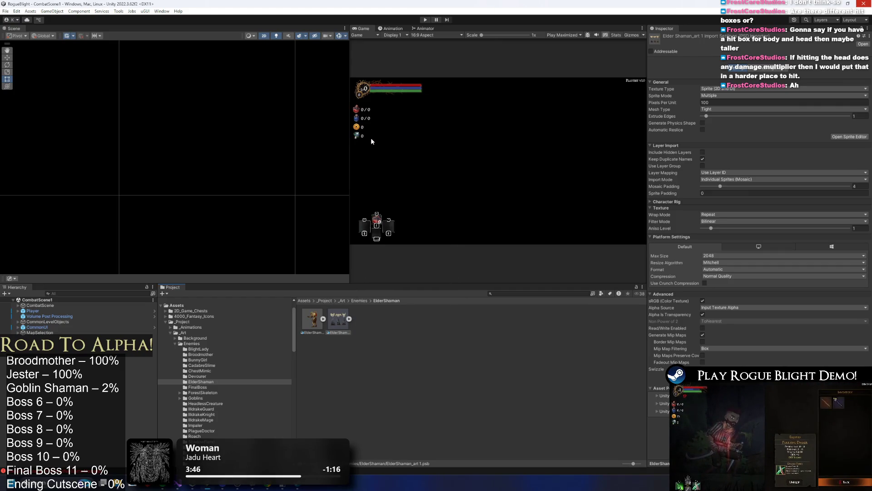
Try renaming the second ElderShaman asset, then use Show in Explorer to reveal its file.
right_click(344, 336)
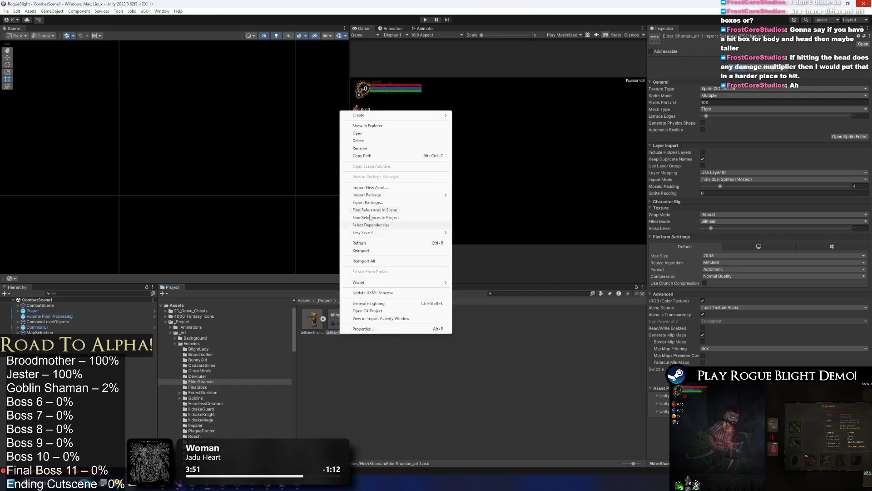
left_click(380, 150)
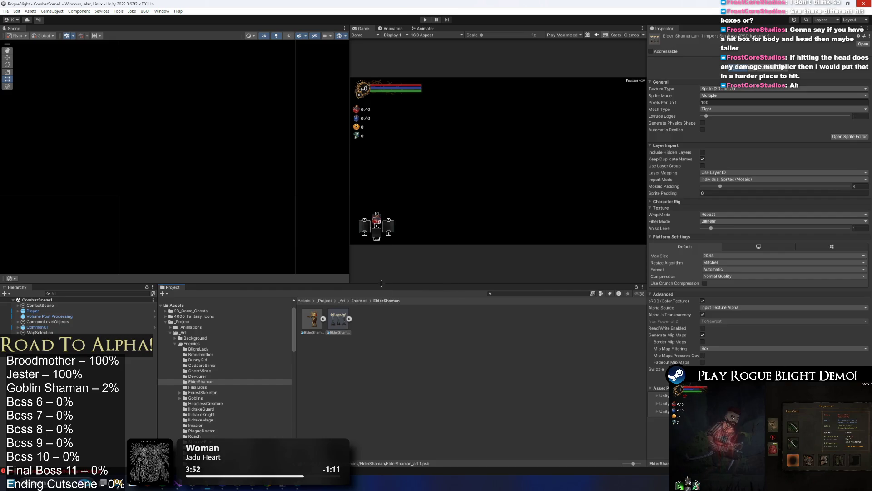
right_click(339, 333)
left_click(394, 140)
right_click(342, 327)
left_click(392, 113)
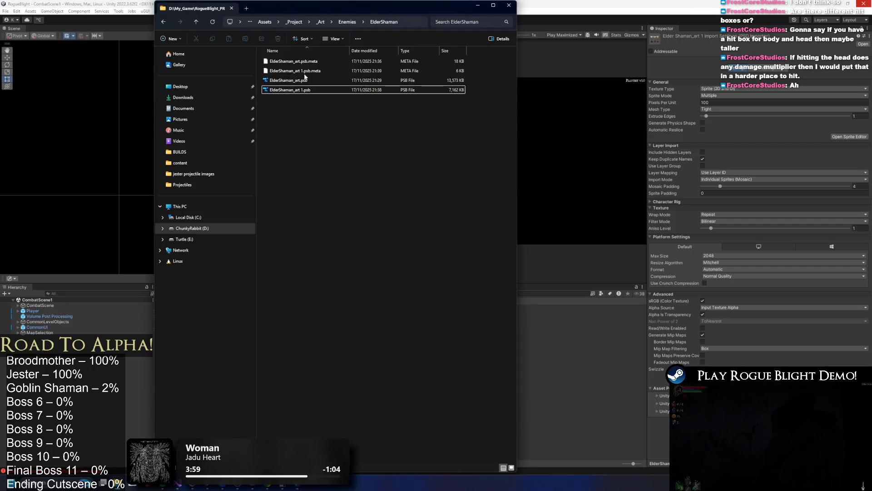
Rename ElderShaman_art 1.psb to ElderShaman_totems_art.psb.
left_click(310, 91)
left_click(303, 92)
left_click(301, 91)
key("BackSpace")
key("BackSpace")
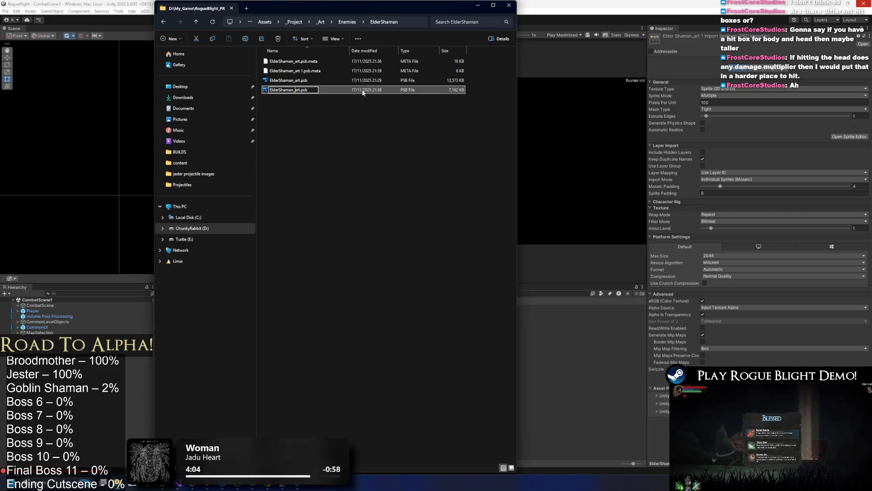
type("totems")
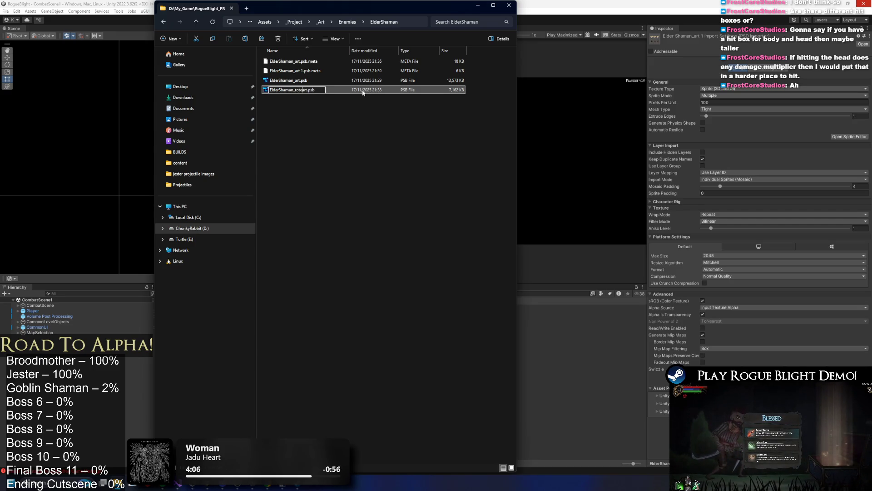
type("_")
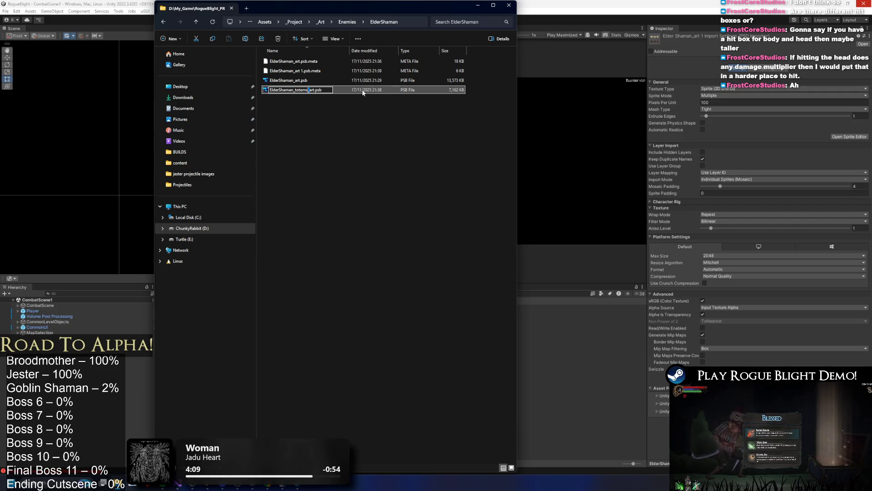
key("Return")
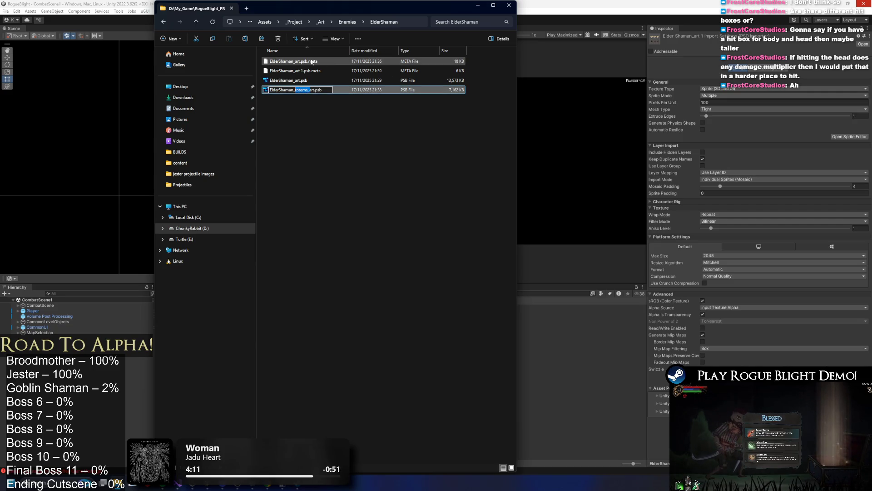
Rename the matching meta file to ElderShaman_totems_art.psb.meta and switch back to Unity.
left_click(295, 72)
right_click(301, 72)
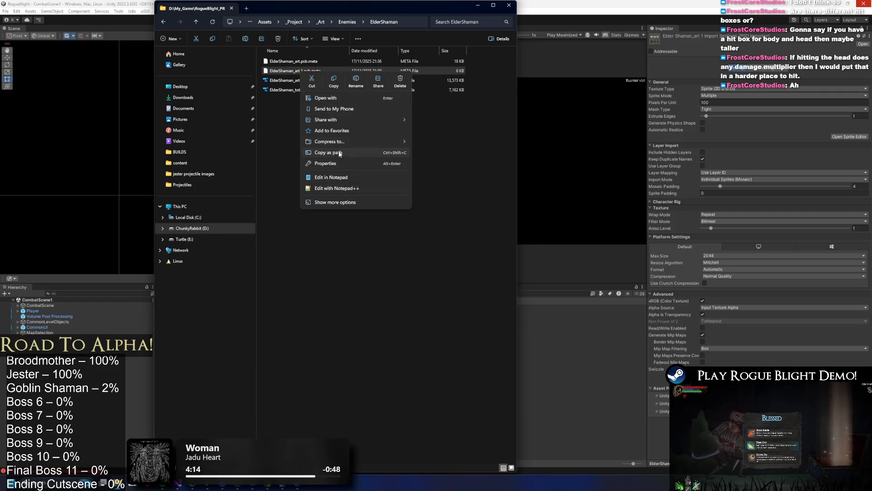
left_click(355, 83)
left_click(303, 71)
key("BackSpace")
key("BackSpace")
type("totems_art.psb.meta")
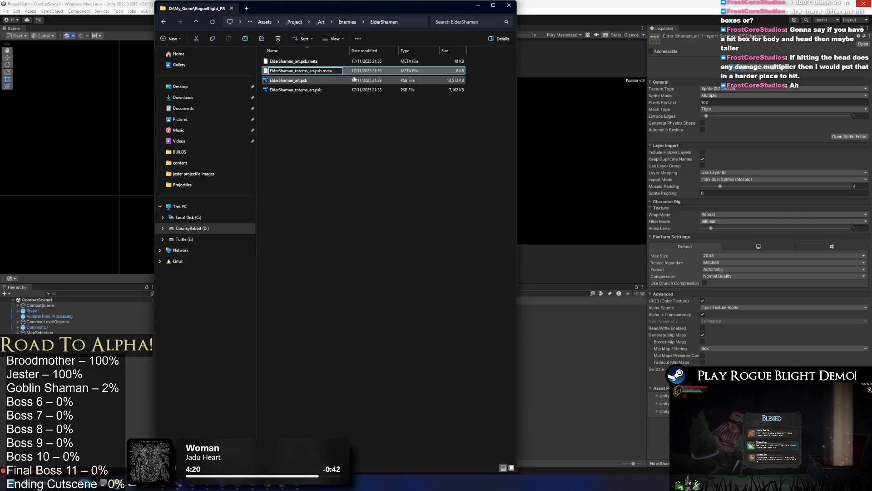
key("Return")
left_click(364, 157)
key("alt+Tab")
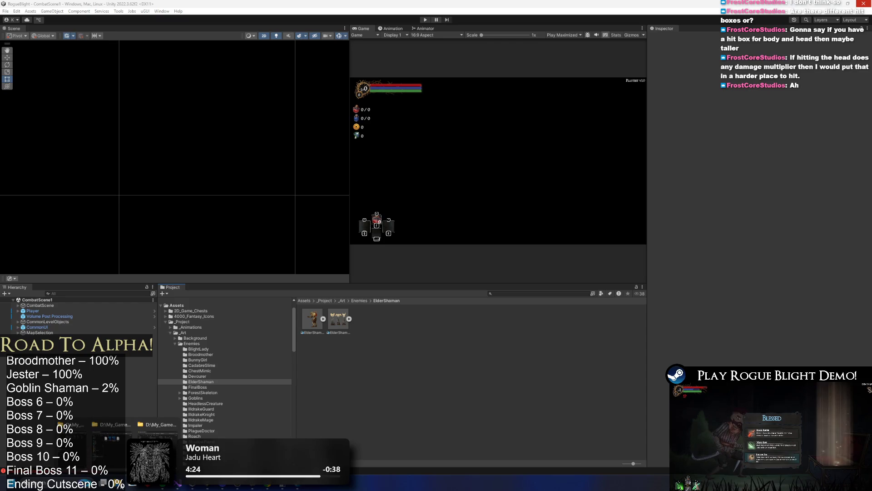
Alt+Tab away from Unity to bring the ElderShaman_Doll_art document forward in Photoshop.
key("alt+Tab")
key("alt+Tab")
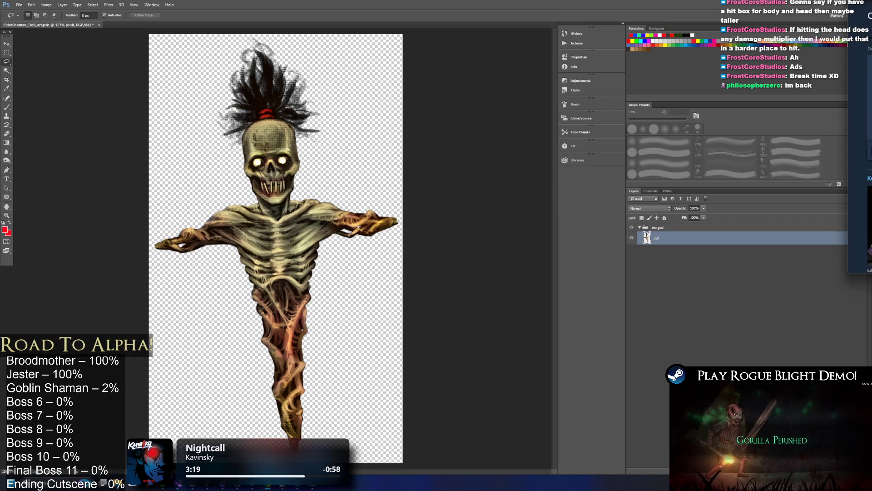
Close the browser image, deselect layers, cancel quitting Photoshop, and select ElderShaman_Staff_art in Unity.
mouse_move(870, 27)
left_mouse_down()
mouse_move(508, 169)
mouse_move(556, 29)
mouse_move(603, 36)
mouse_move(599, 29)
left_mouse_up()
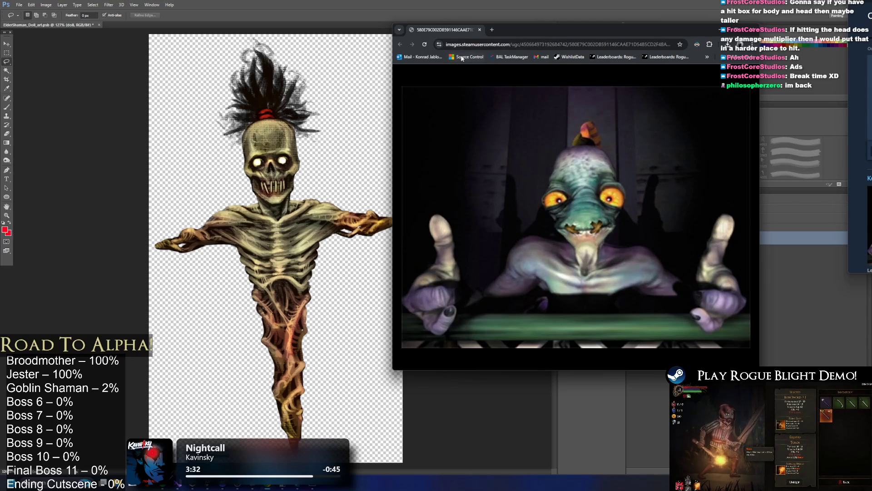
middle_click(445, 30)
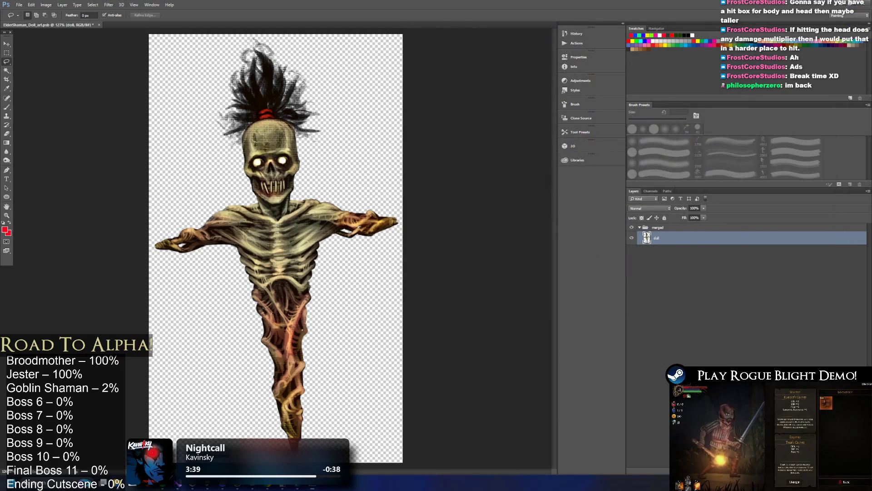
left_click(656, 296)
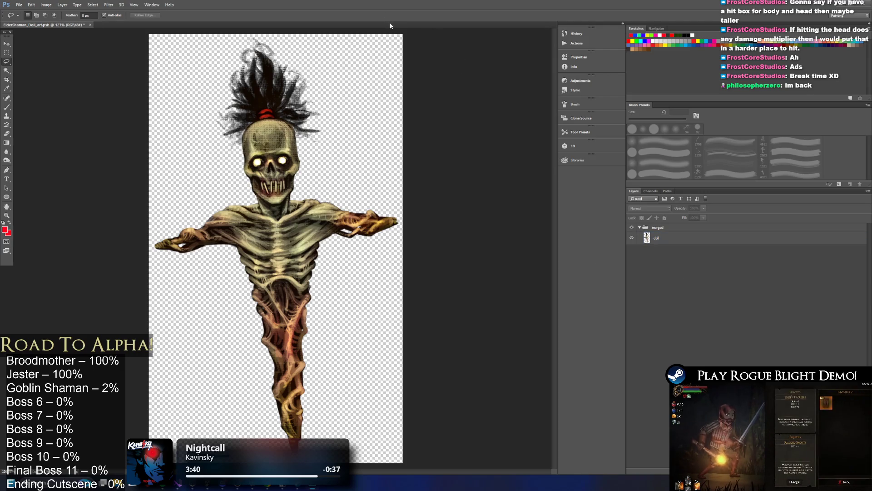
key("ctrl+q")
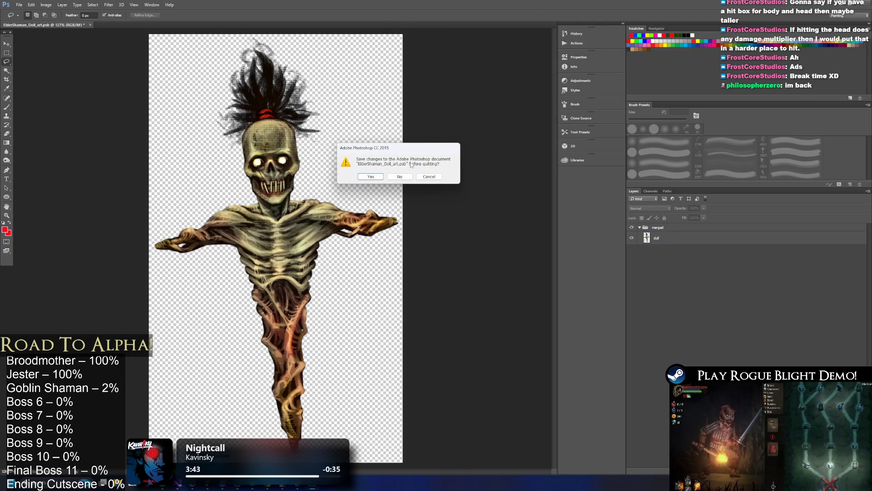
left_click(431, 177)
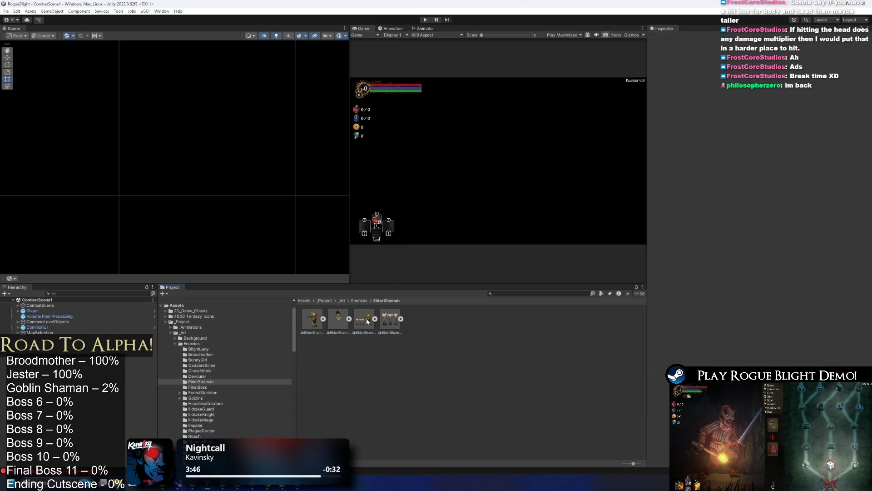
left_click(365, 319)
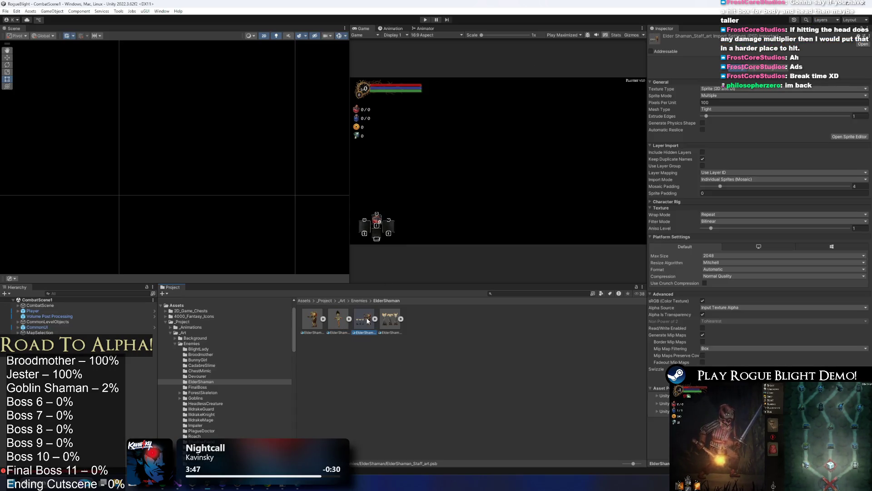
Open the staff PSB and delete Layer 1 Copy, Paper, Layer 32 Copy and the three totem layers.
double_click(368, 321)
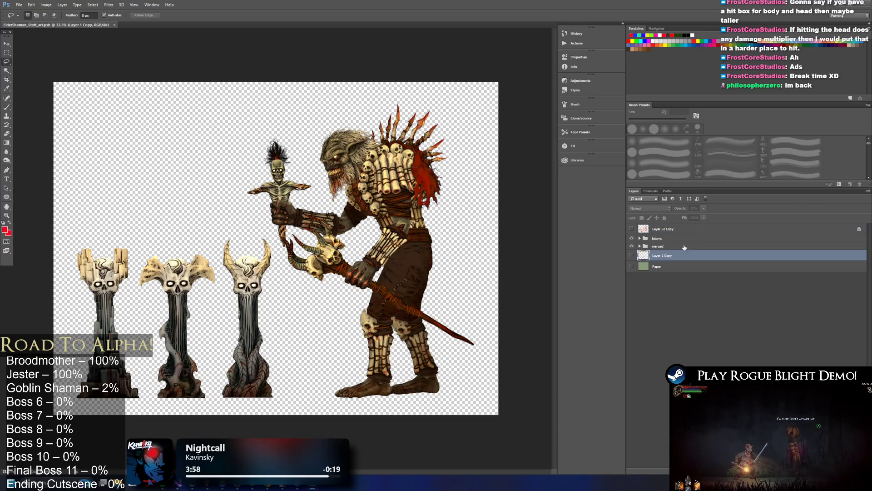
key("Delete")
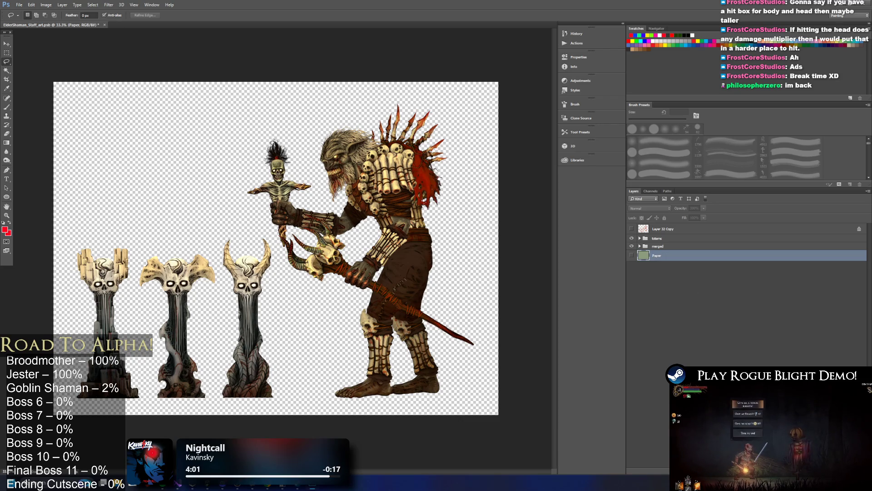
key("Delete")
left_click(663, 228)
left_click(771, 300)
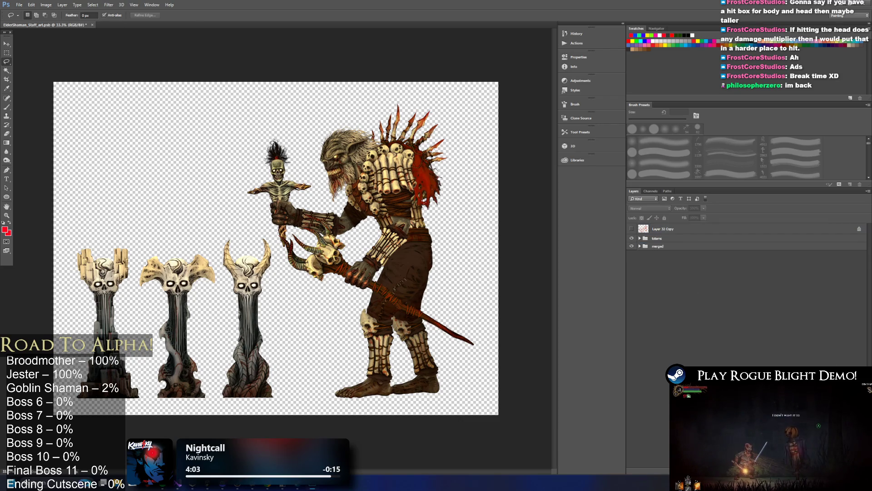
left_click(674, 230)
key("Delete")
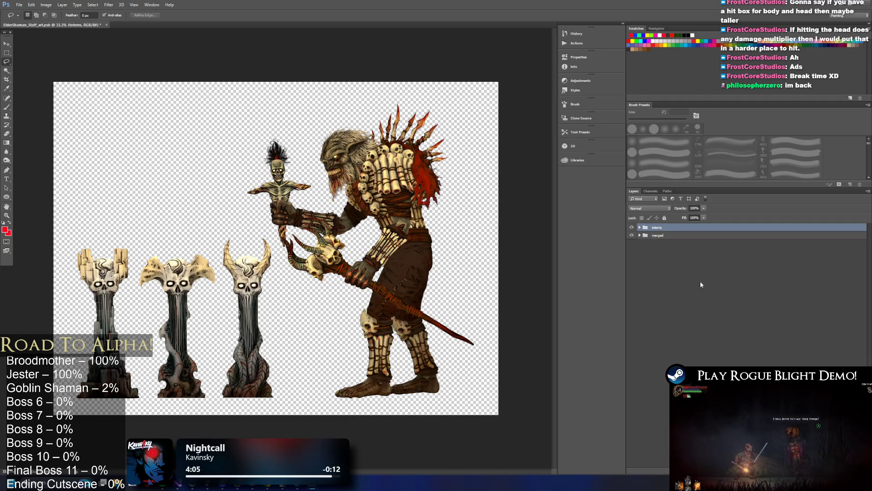
key("Delete")
left_click(449, 175)
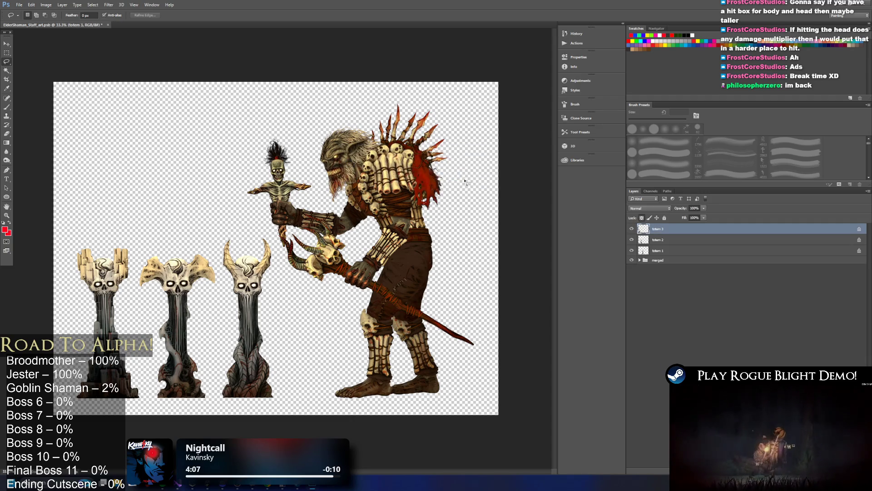
left_click(665, 252, "shift")
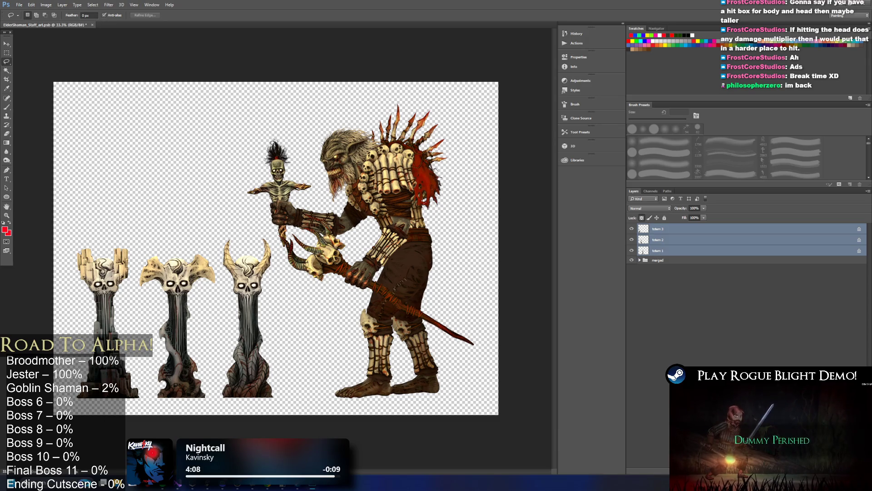
key("Delete")
Move the staff layer out of the front arm group and delete all remaining body-part layers.
left_click(640, 227)
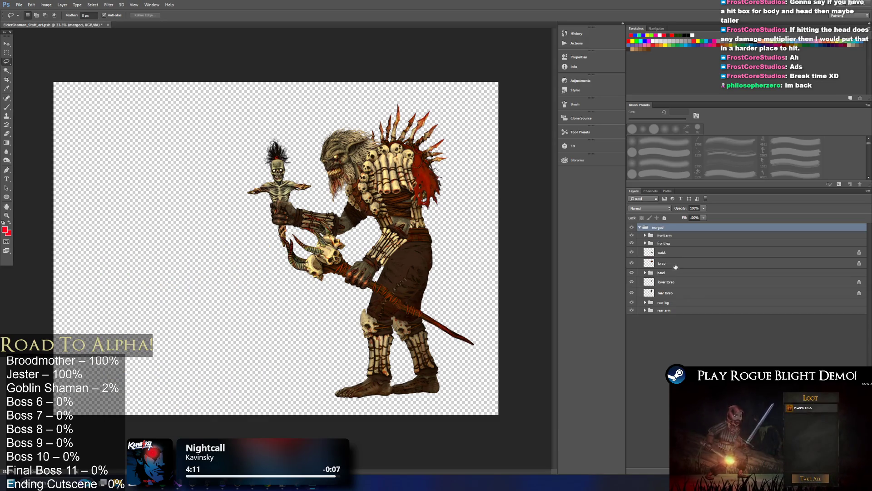
left_click(641, 236)
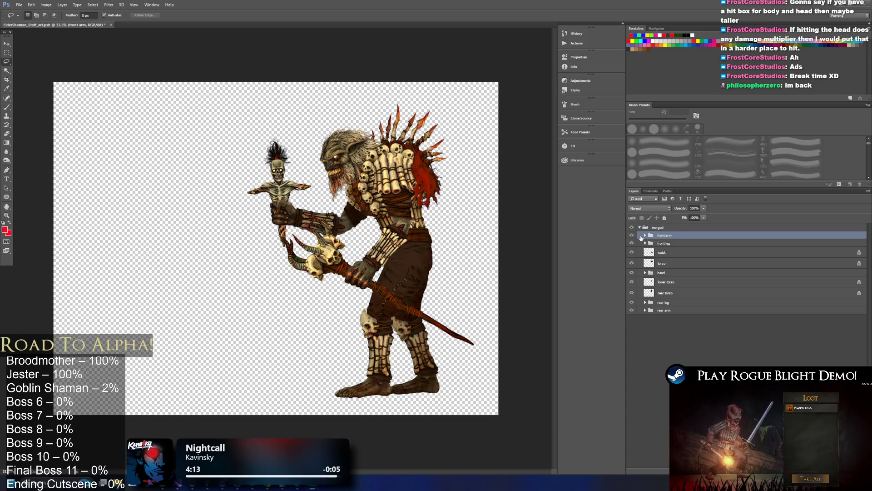
left_click(646, 236)
left_click_drag(659, 267, 653, 233)
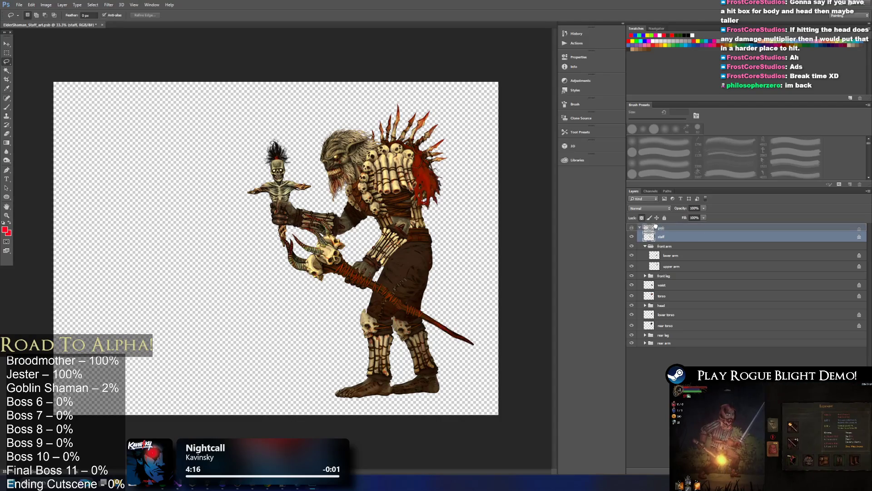
left_click(654, 245)
right_click(673, 237)
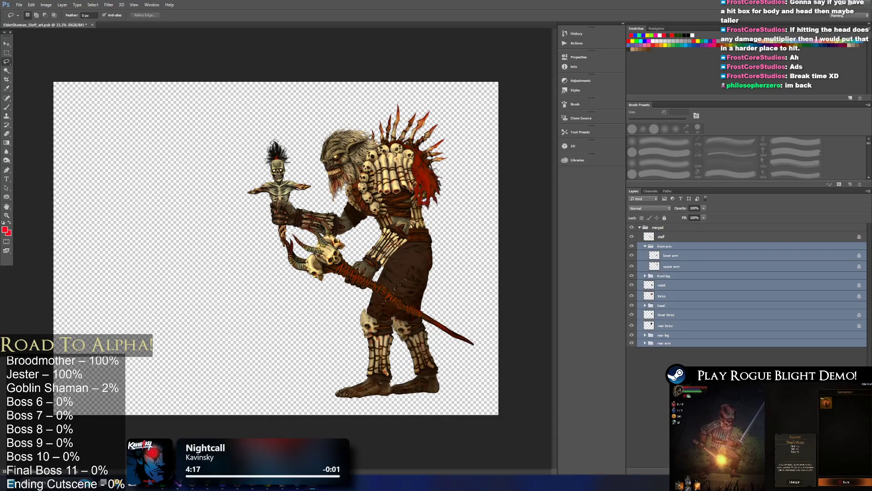
left_click(676, 307)
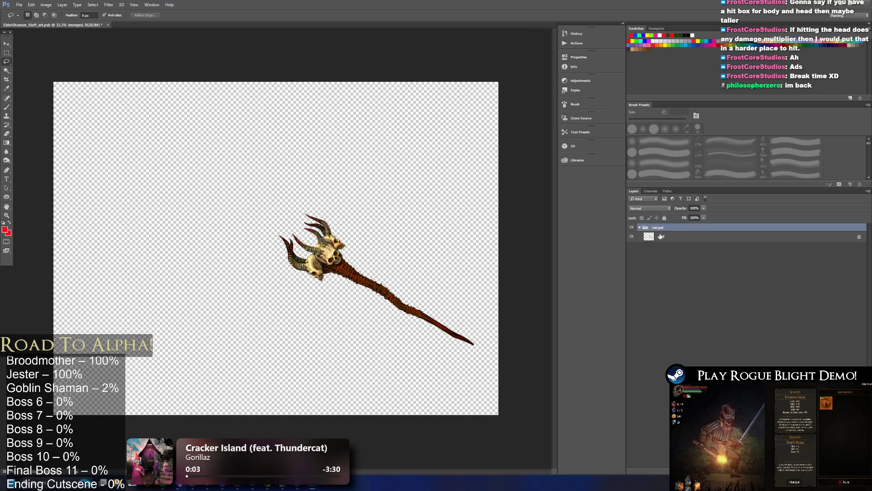
Move the staff to the canvas top-left with a free transform.
key("ctrl+t")
mouse_move(393, 291)
left_mouse_down()
mouse_move(241, 180)
mouse_move(184, 154)
mouse_move(169, 159)
left_mouse_up()
left_click(7, 53)
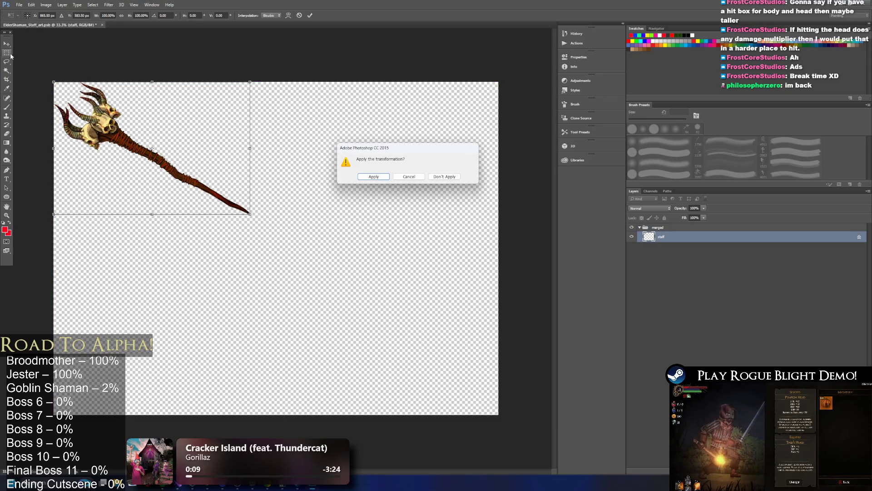
left_click(381, 174)
Crop the canvas to a rectangle tightly enclosing the staff.
left_click_drag(43, 73, 255, 219)
left_click(46, 5)
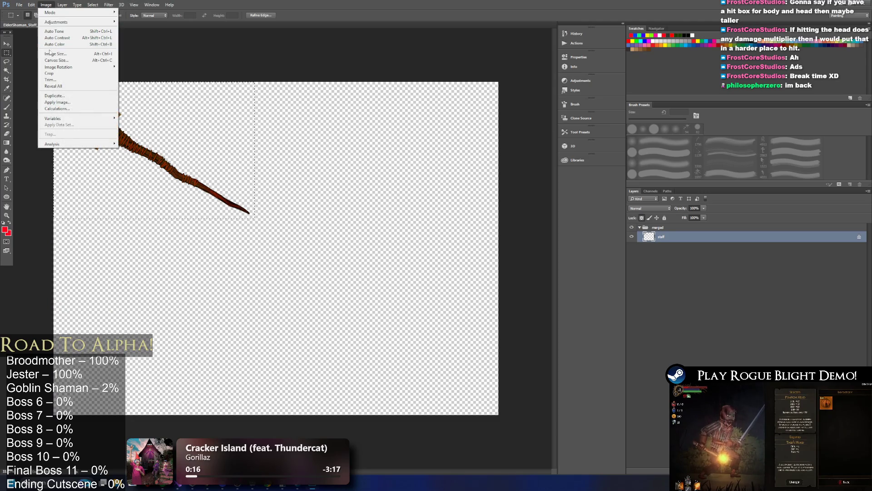
left_click(49, 73)
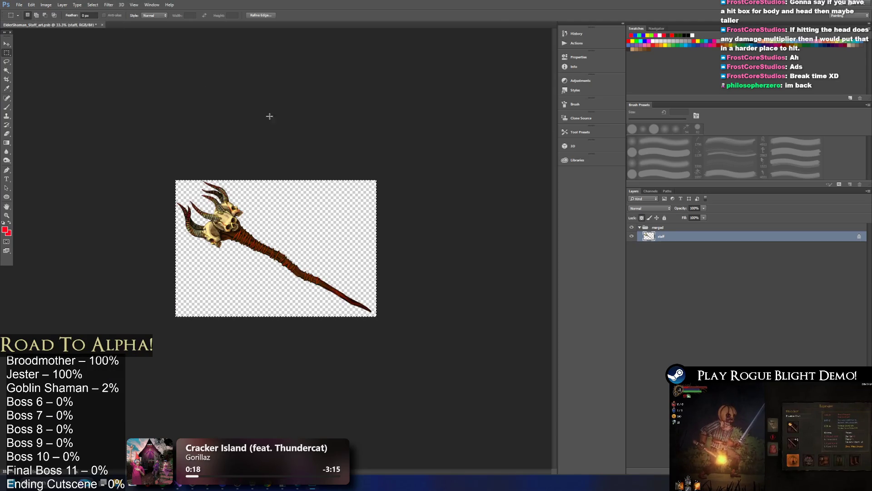
scroll(281, 225, "up", 2)
key("ctrl+t")
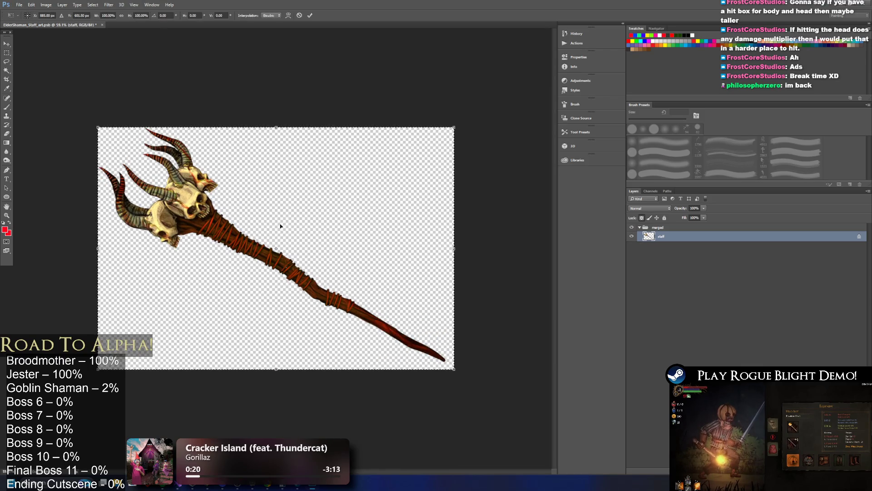
key("Return")
key("m")
key("l")
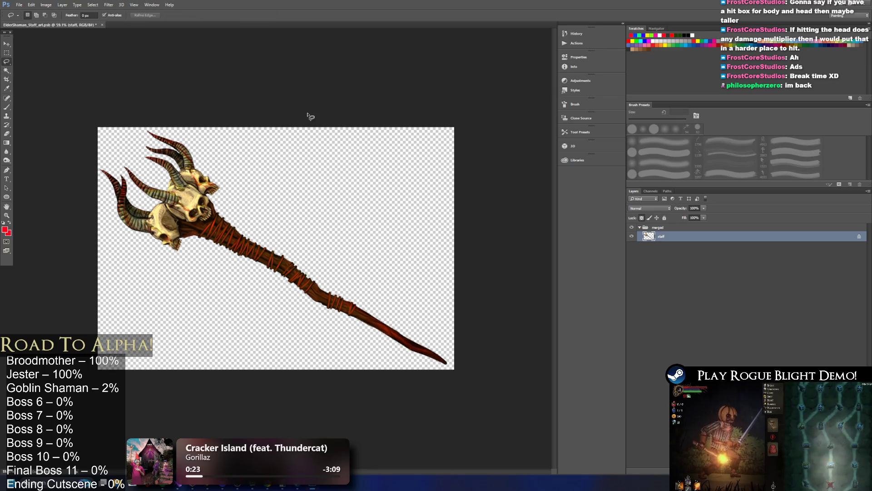
Rename the staff layer to ElderShaman_staff and switch back to Unity.
double_click(662, 237)
key("End")
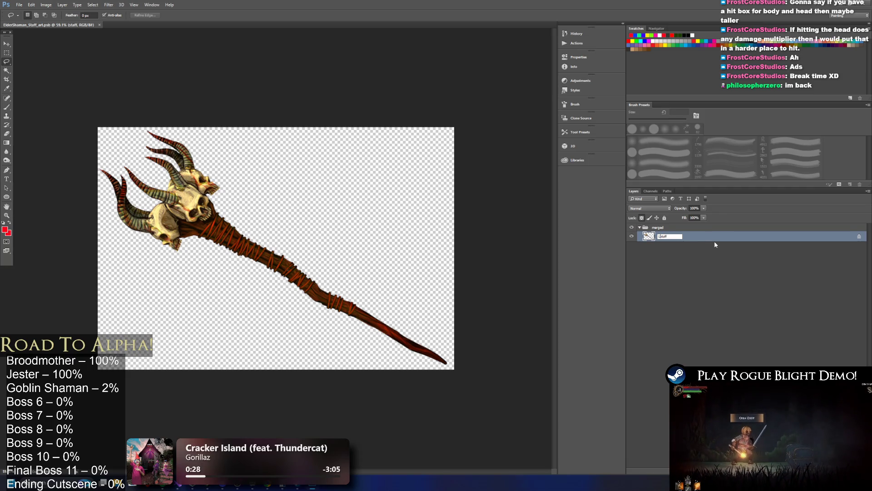
type("ElderShamna")
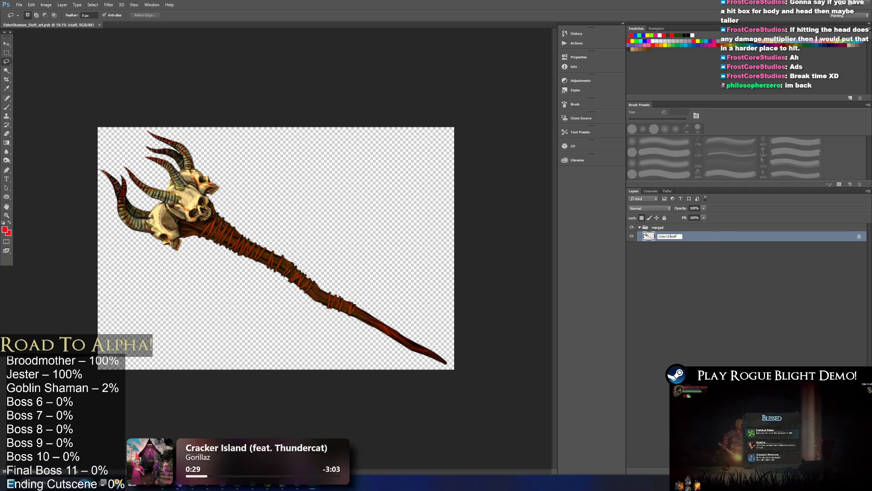
key("BackSpace")
key("BackSpace")
type("an")
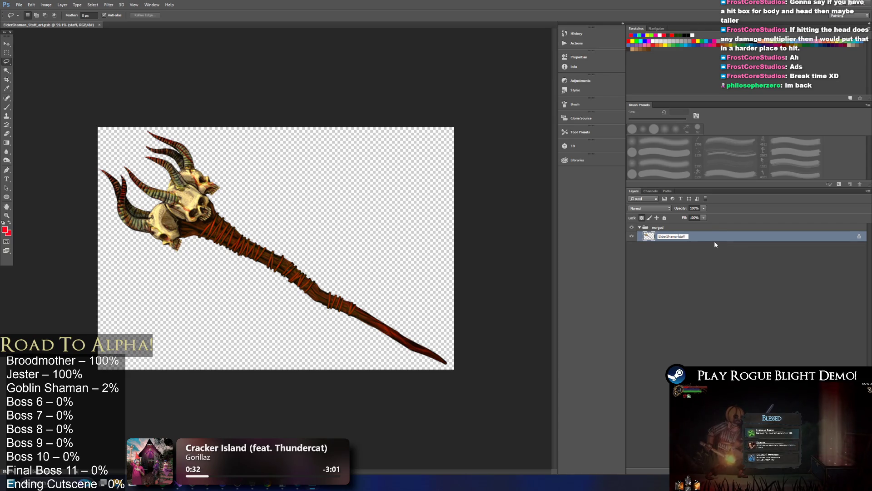
type("_")
key("Return")
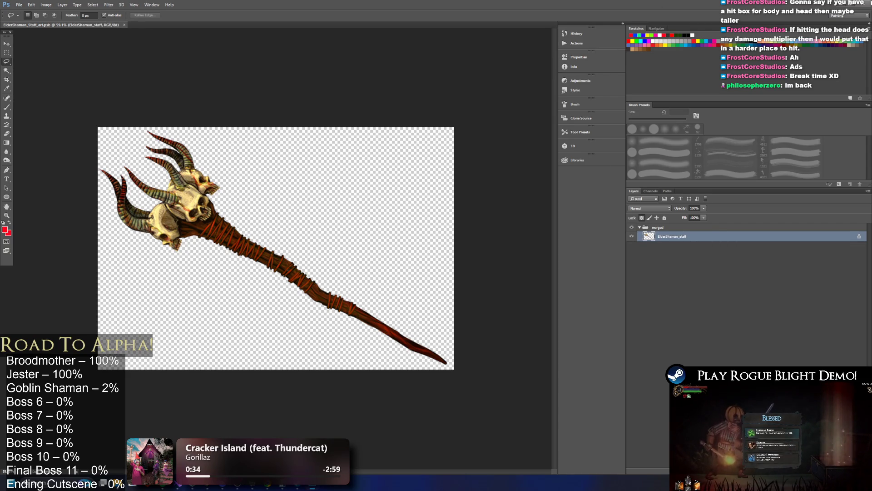
key("alt+Tab")
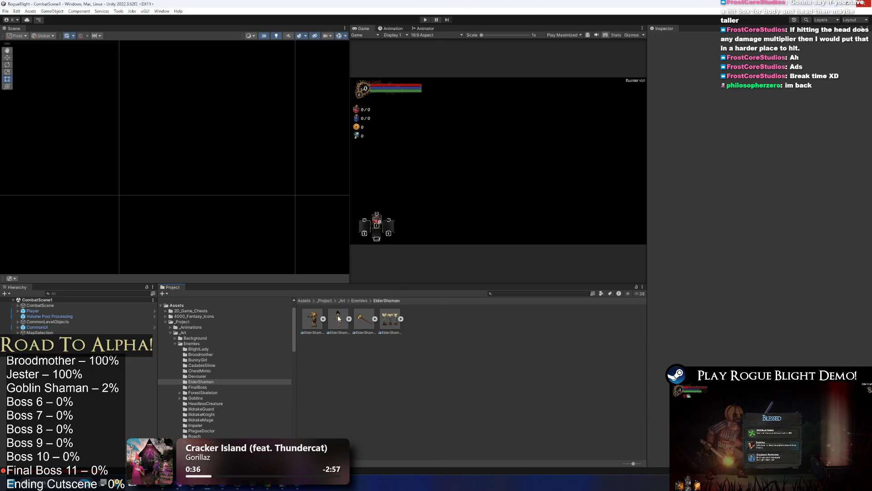
Open the doll PSB in Photoshop and rename its layer to ElderShaman_doll.
double_click(337, 315)
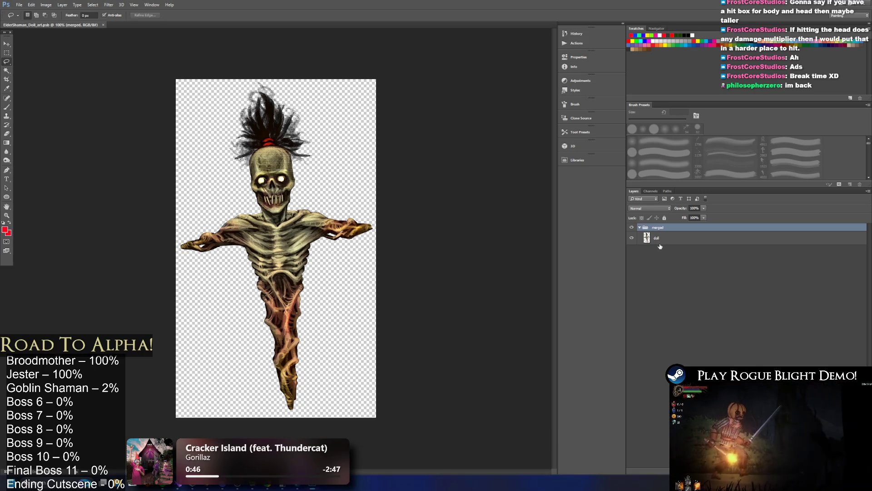
left_click(661, 239)
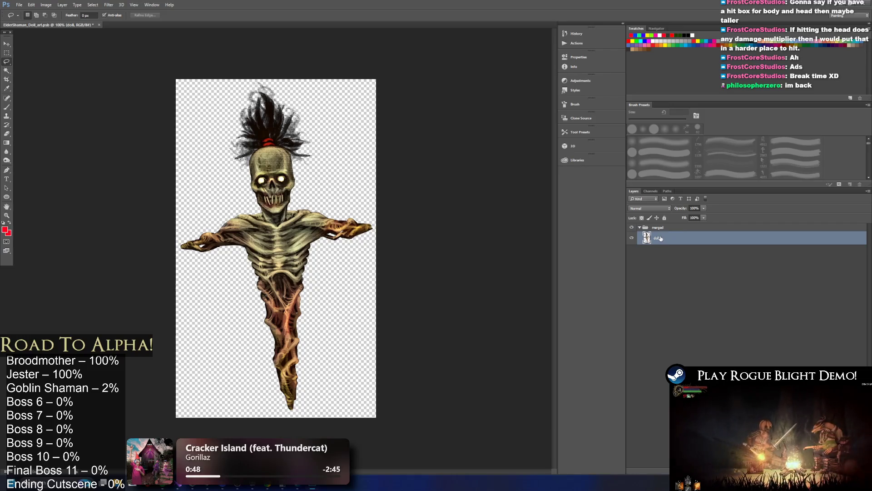
double_click(662, 239)
key("Home")
type("ElderSh")
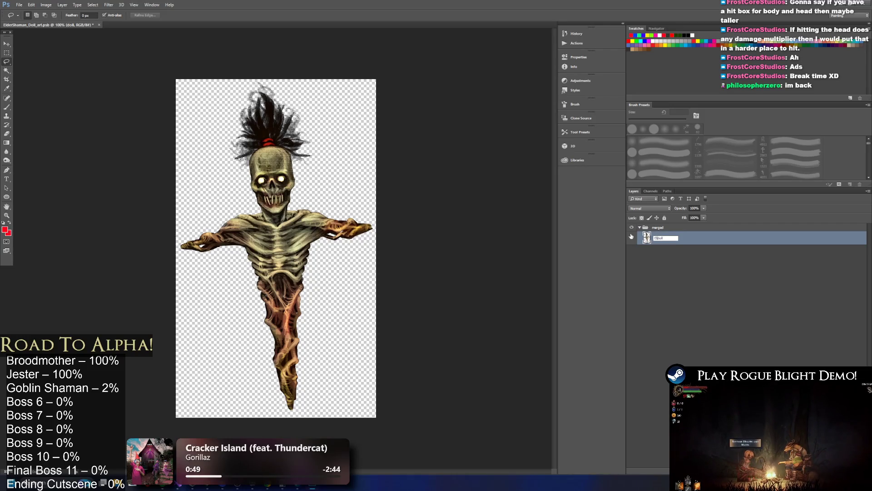
type("aman_")
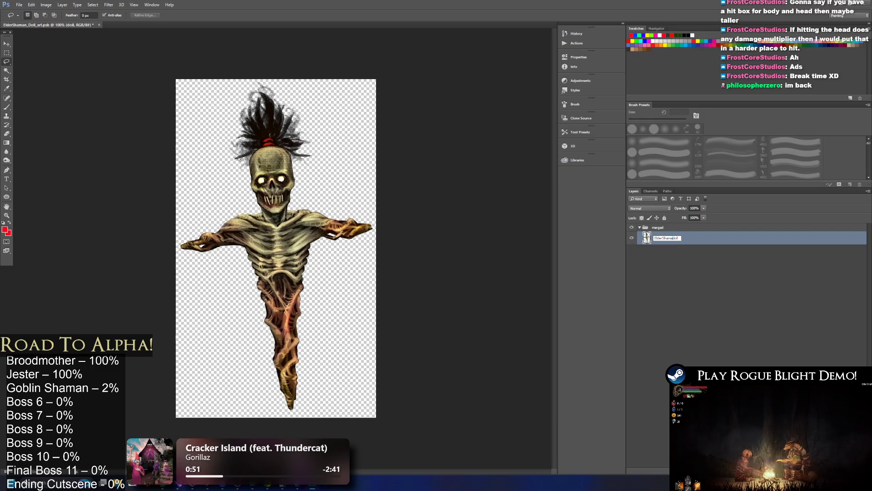
key("Return")
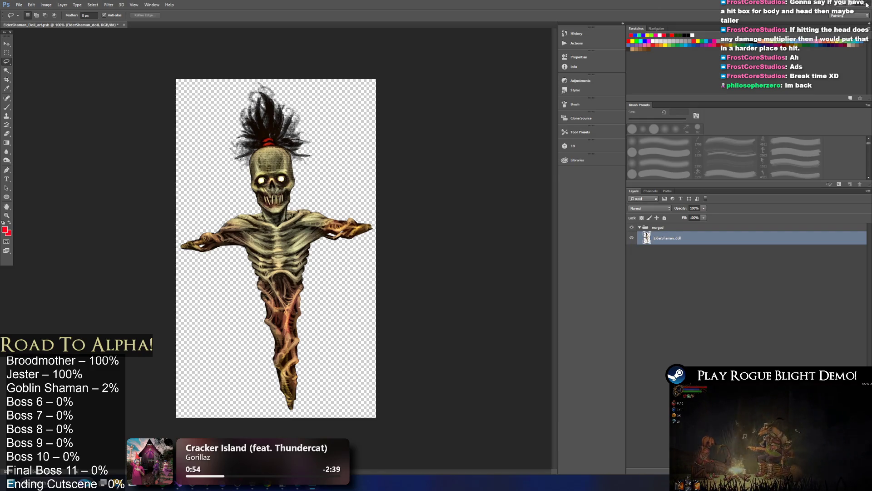
Save the doll artwork, accepting the compatibility prompt, then return to Unity and clear the selection.
key("ctrl+s")
left_click(413, 182)
key("alt+Tab")
left_click(443, 364)
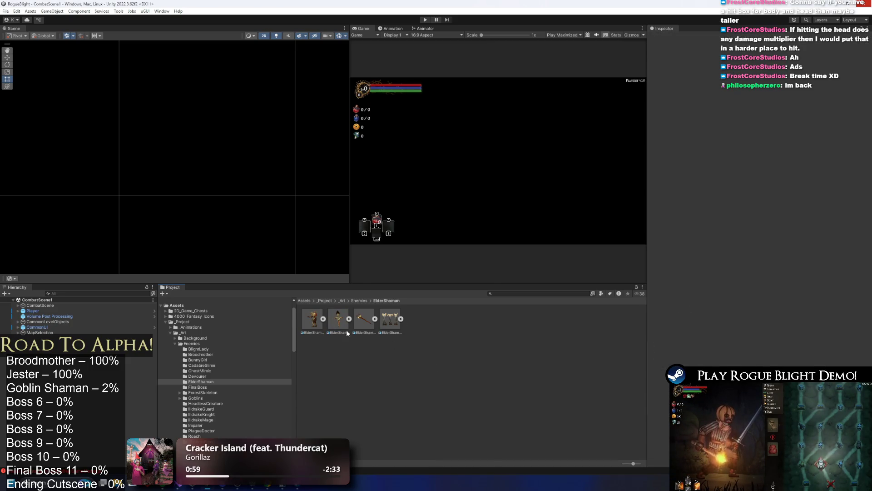
Open ElderShaman_art in the Sprite Editor, switch to Skinning Editor mode, and choose Auto Geometry.
left_click(305, 318)
left_click(847, 136)
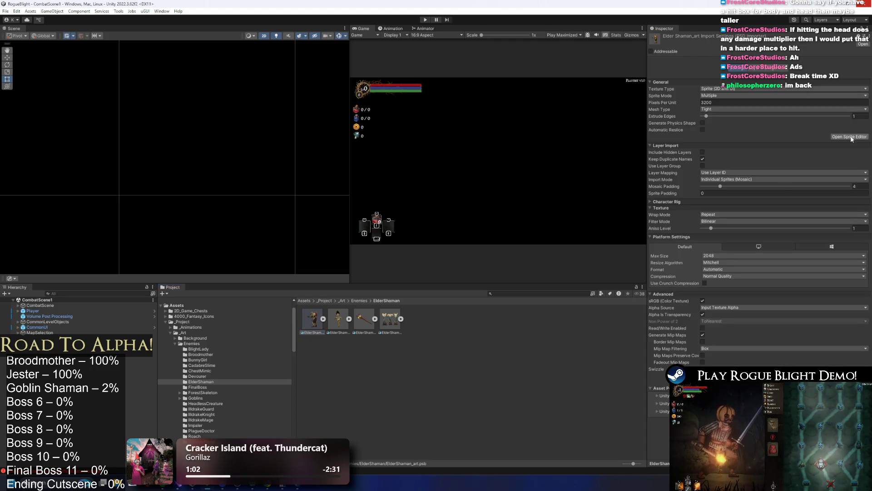
left_click(16, 13)
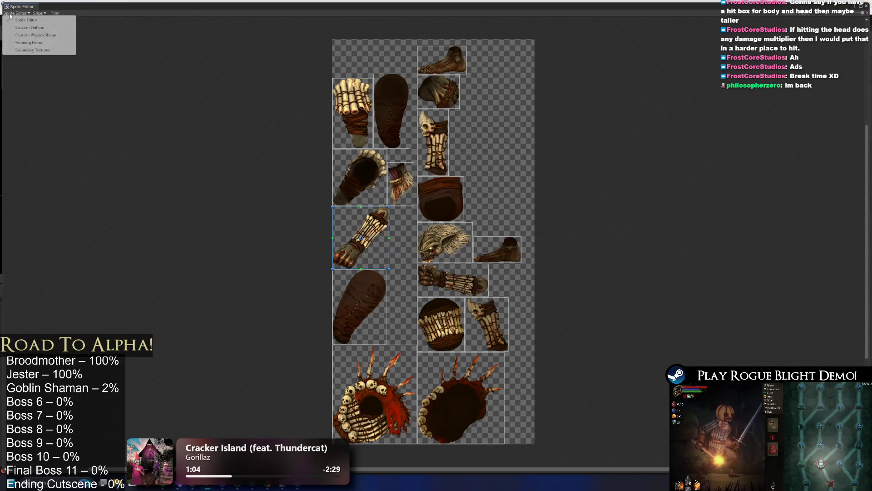
left_click(28, 54)
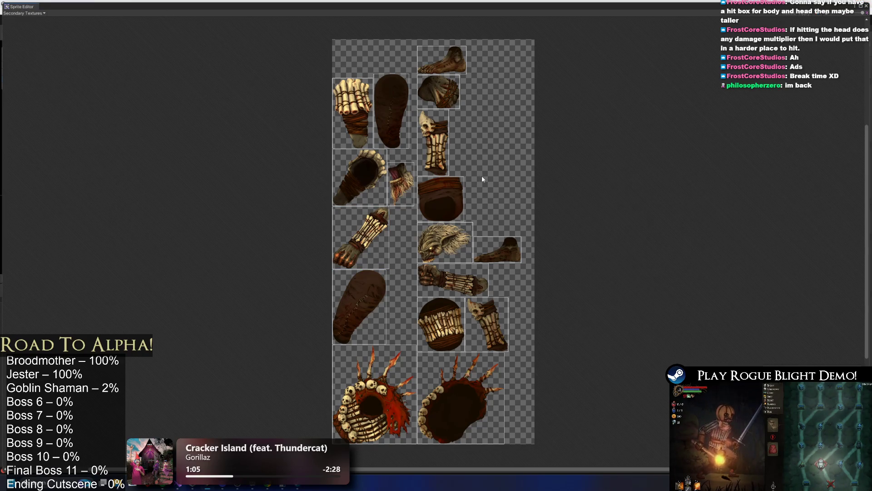
left_click(23, 13)
left_click(62, 49)
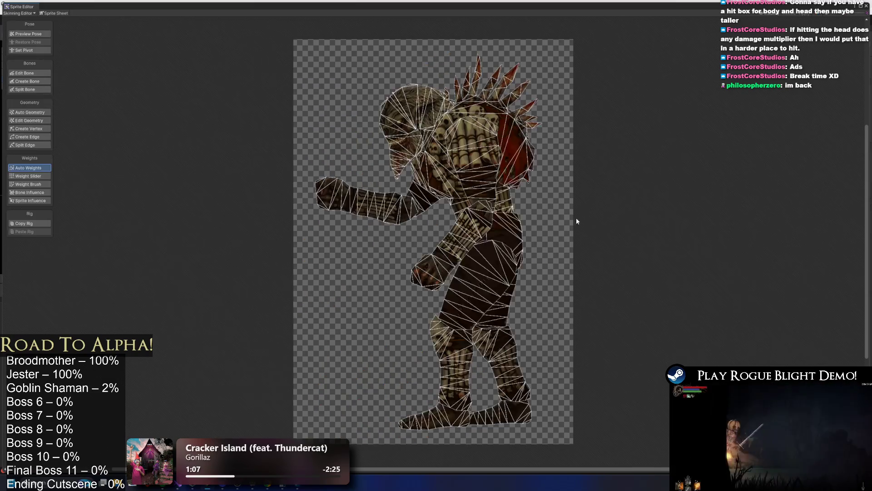
left_click(25, 112)
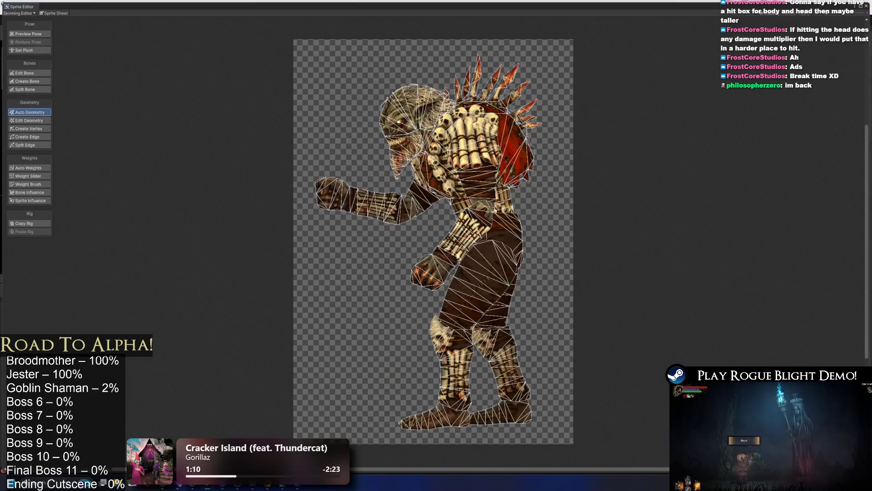
Generate dense meshes for all visible sprites, then inspect the head, body and shoulder meshes.
left_click(813, 454)
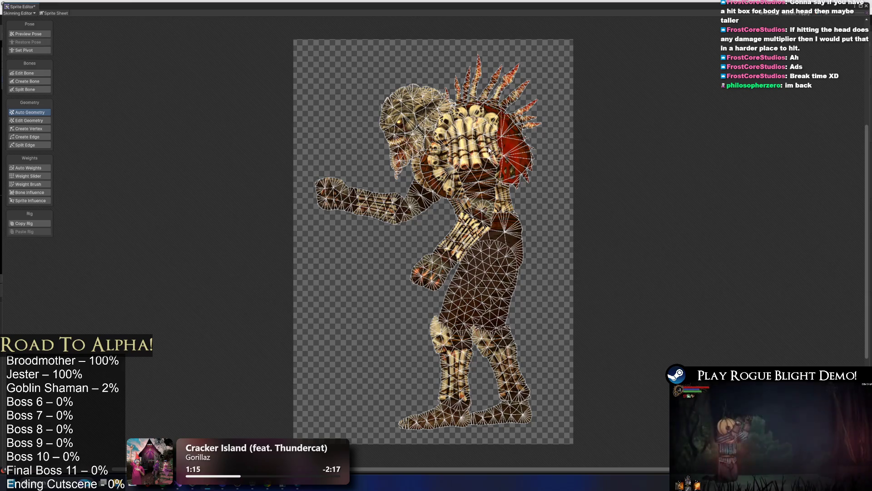
scroll(492, 148, "up", 3)
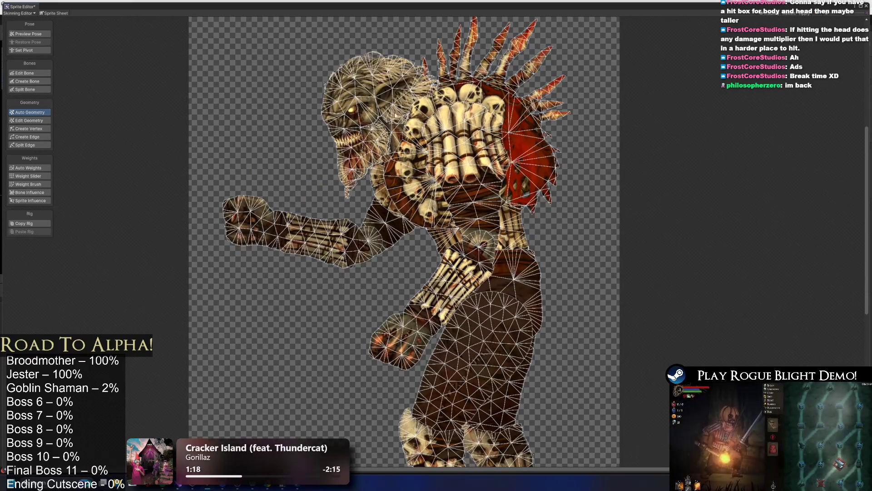
left_click(373, 107)
scroll(360, 131, "up", 3)
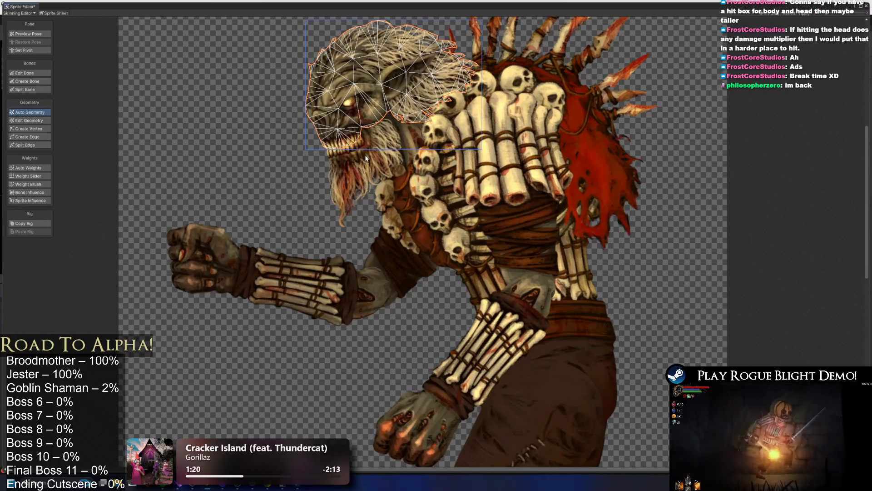
left_click(498, 170)
left_click(505, 218)
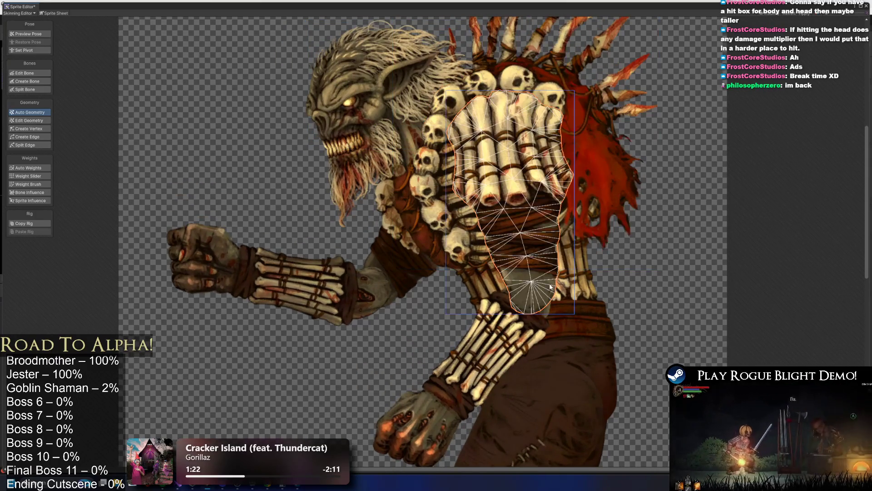
left_click(511, 281)
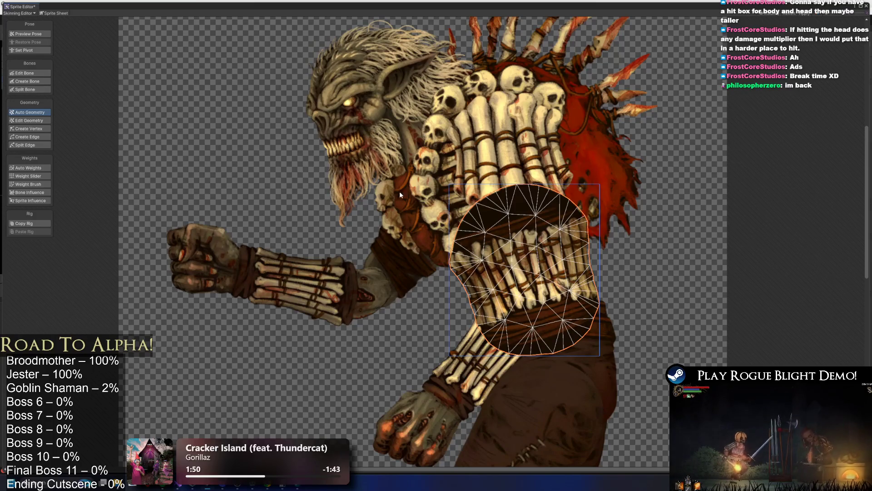
left_click(154, 154)
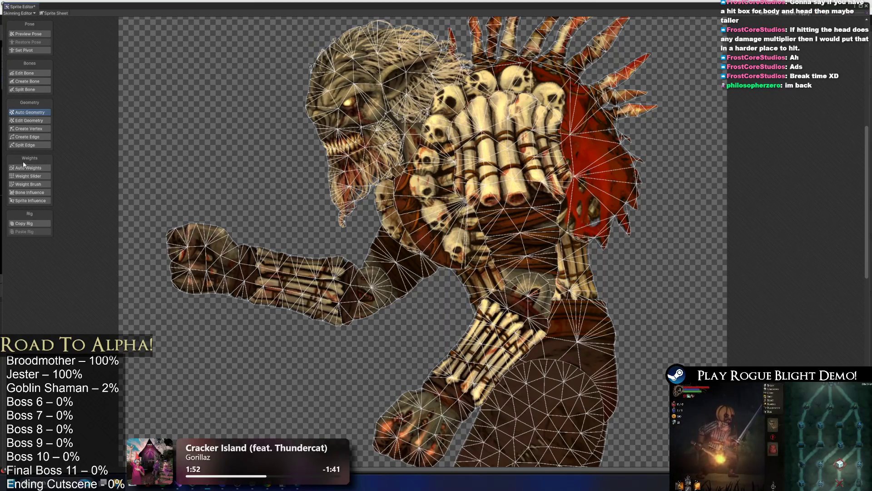
Regenerate the sprite meshes with a new, coarser triangulation.
left_click(660, 395)
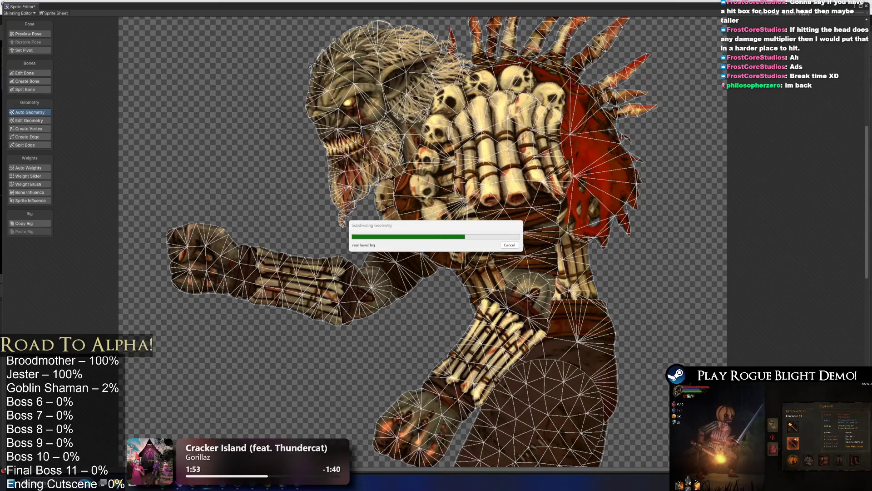
scroll(517, 311, "down", 5)
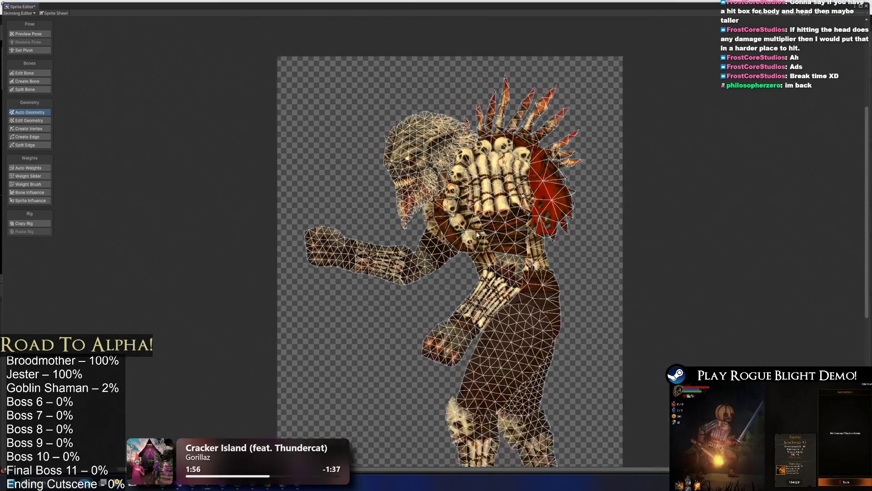
scroll(517, 311, "up", 4)
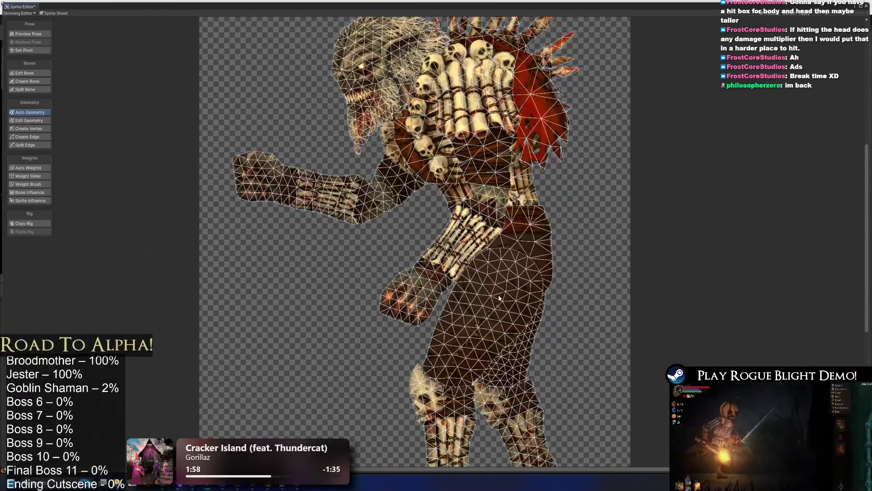
left_click(660, 395)
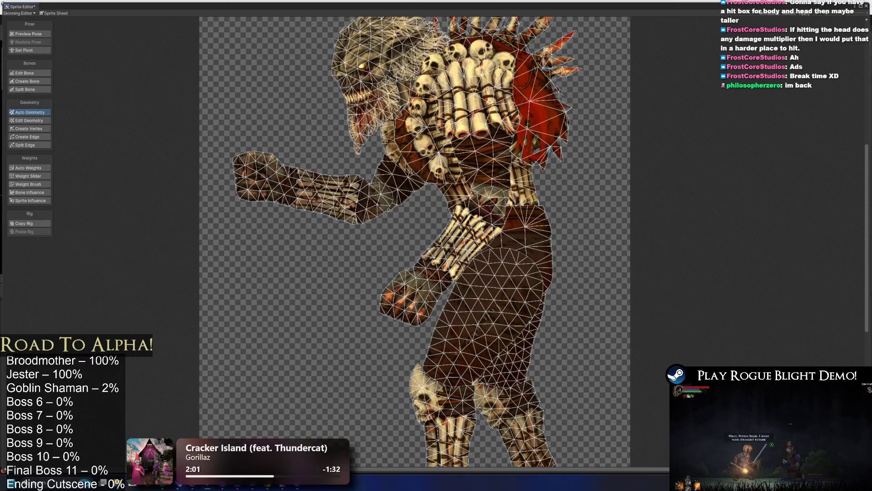
Inspect the regenerated meshes of the chest, face, hair, inner face, spiked shield and hand sprites.
mouse_move(466, 363)
left_mouse_down()
mouse_move(432, 359)
mouse_move(429, 313)
mouse_move(457, 380)
left_mouse_up()
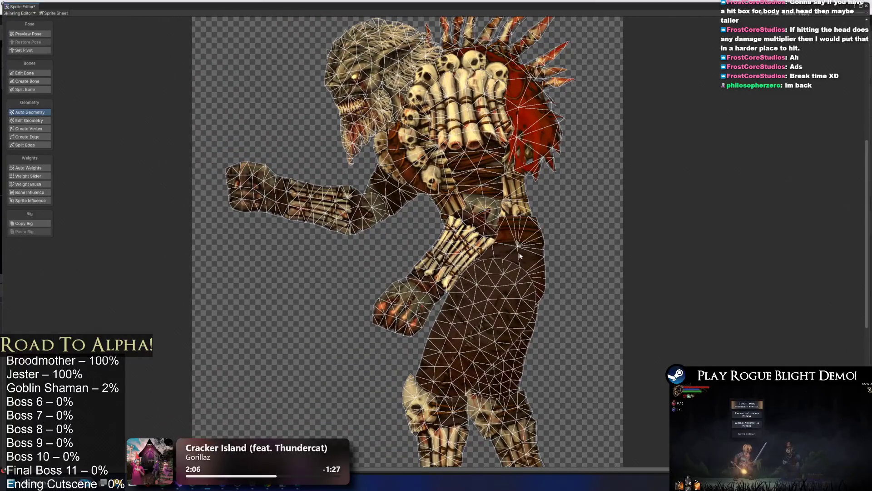
left_click(514, 195)
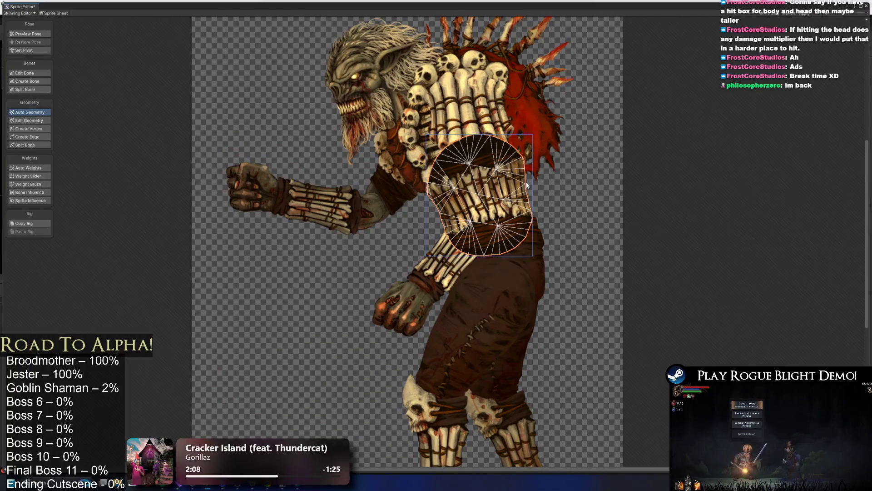
left_click(375, 100)
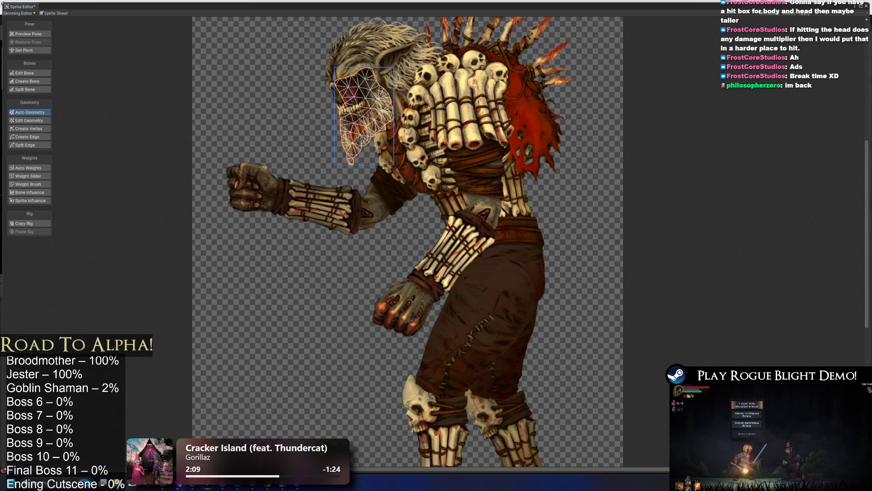
left_click_drag(386, 204, 405, 256)
left_click(400, 118)
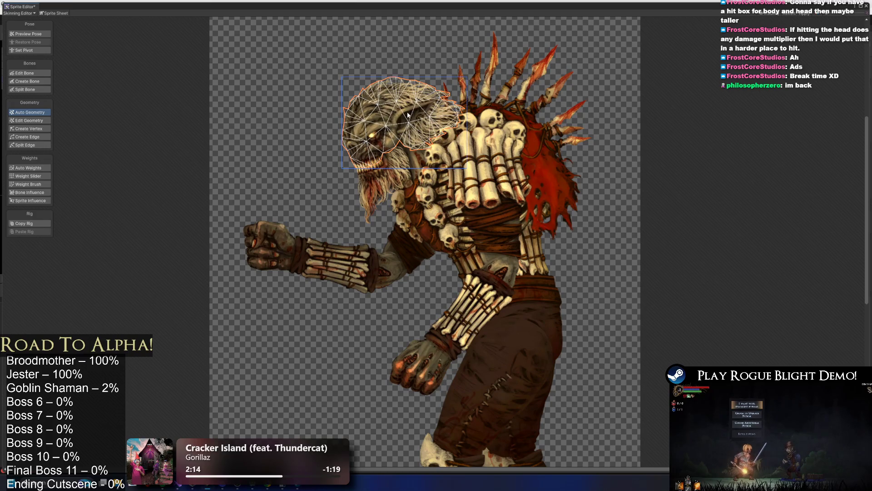
scroll(408, 114, "up", 3)
left_click(437, 171)
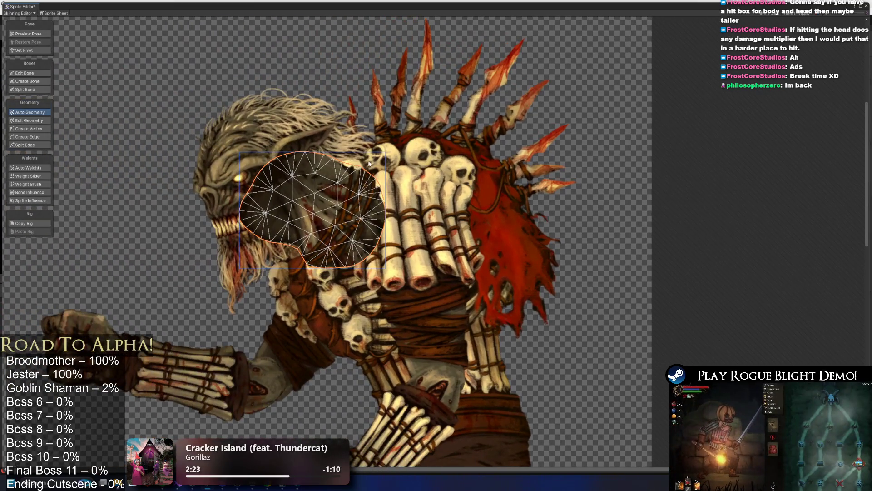
left_click(369, 164)
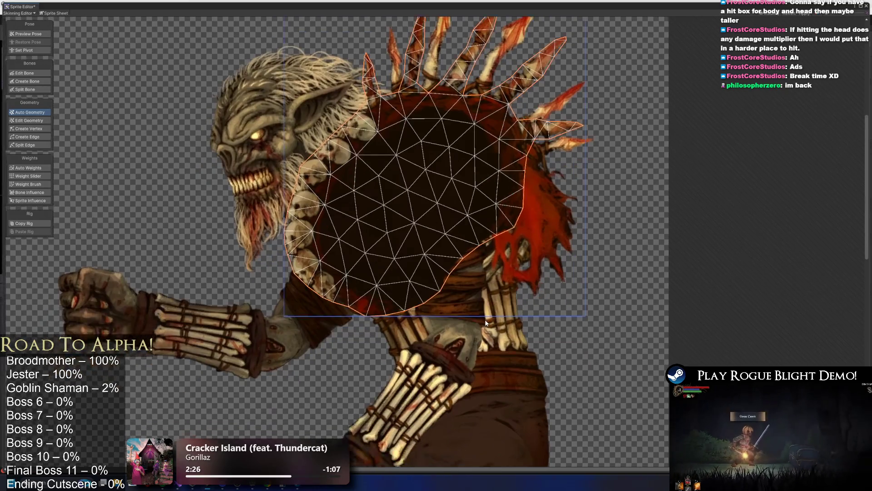
left_click(517, 317)
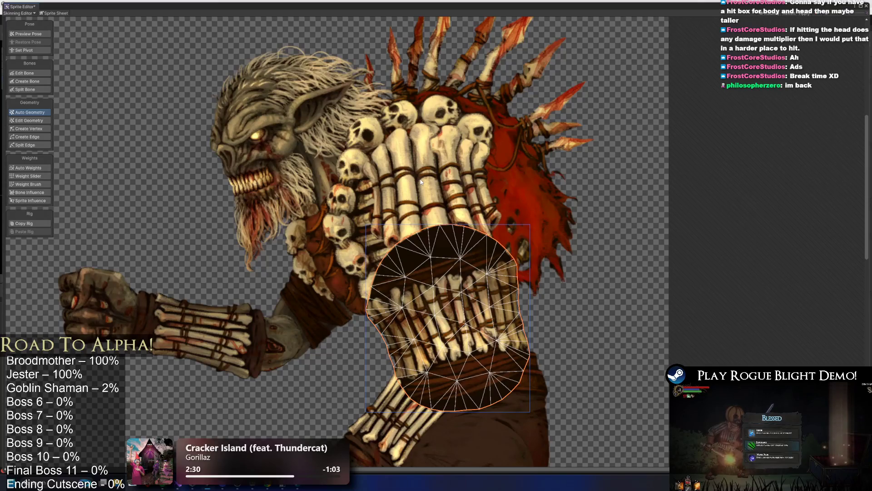
left_click(480, 201)
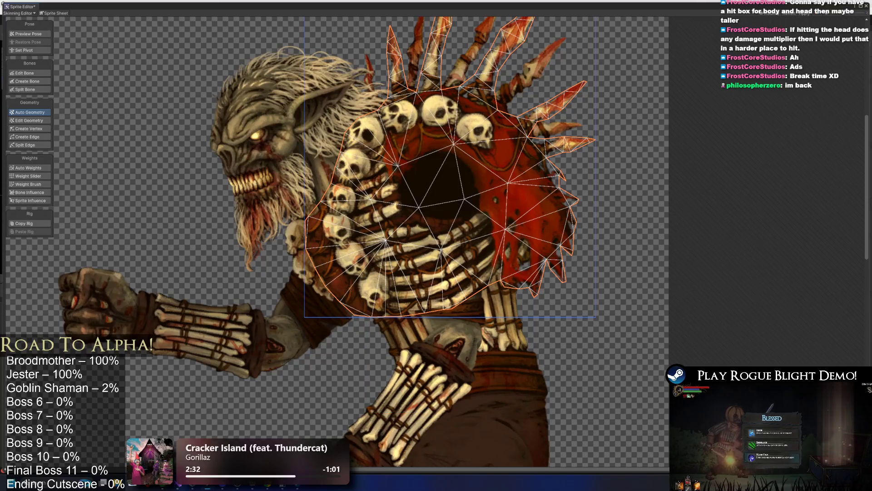
left_click(363, 288)
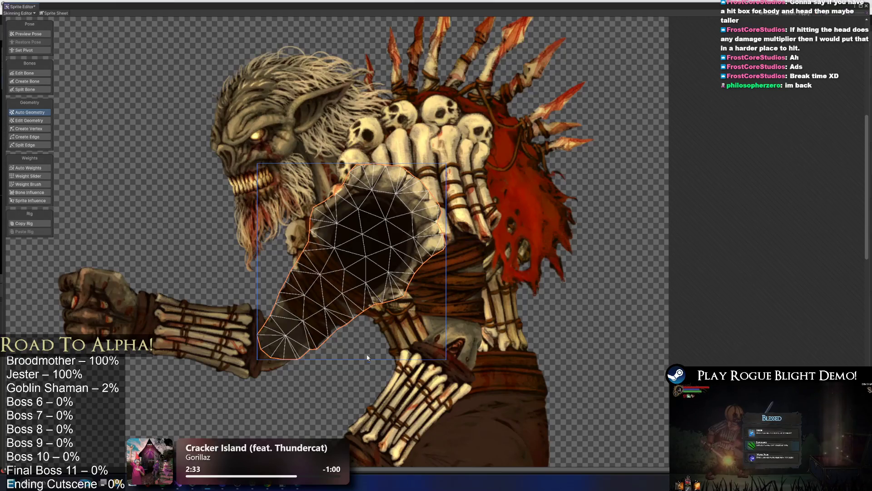
Check the forearm, lower-arm bones, chest and shoulder sprite meshes.
scroll(363, 288, "up", 2)
left_click(187, 249)
scroll(390, 205, "down", 3)
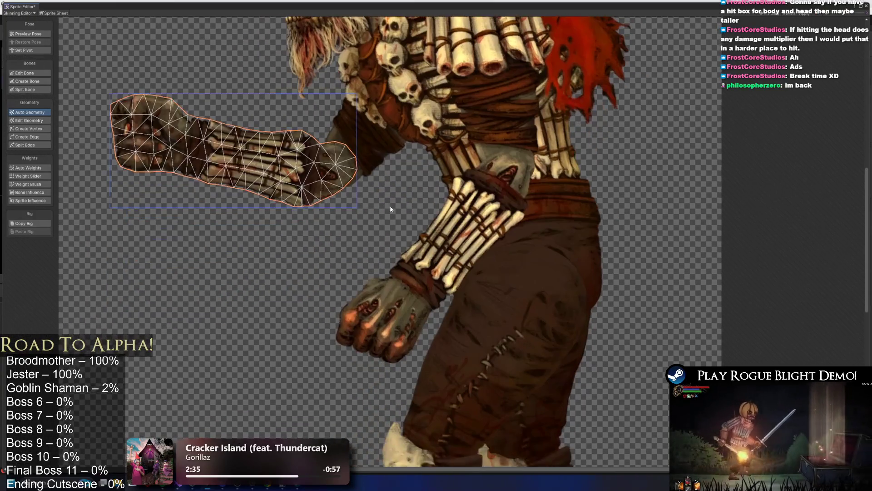
left_click(454, 250)
left_click(521, 158)
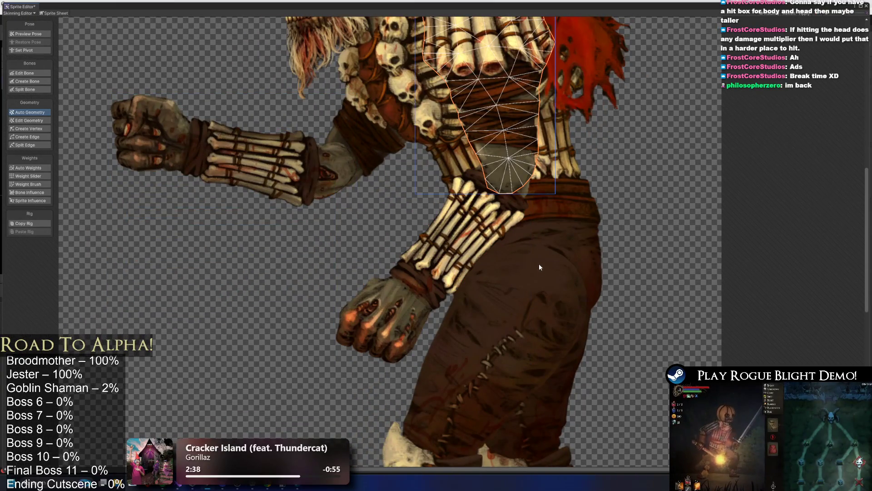
scroll(540, 170, "up", 2)
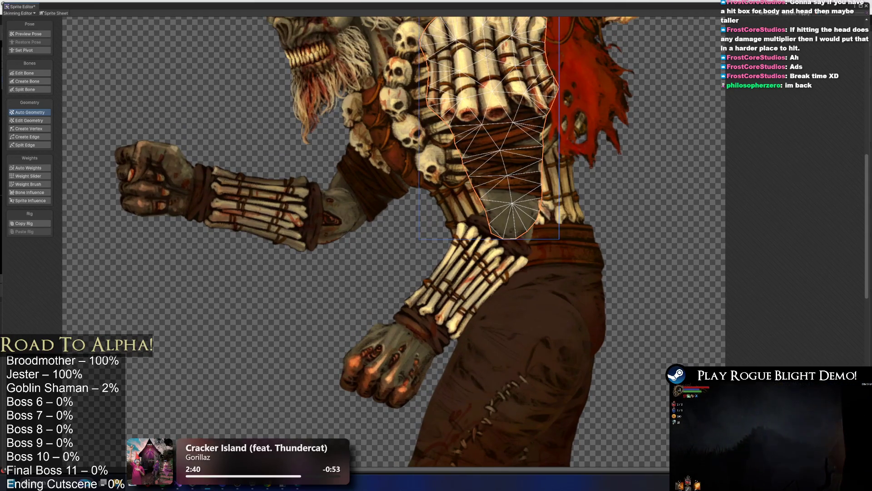
scroll(533, 342, "up", 3)
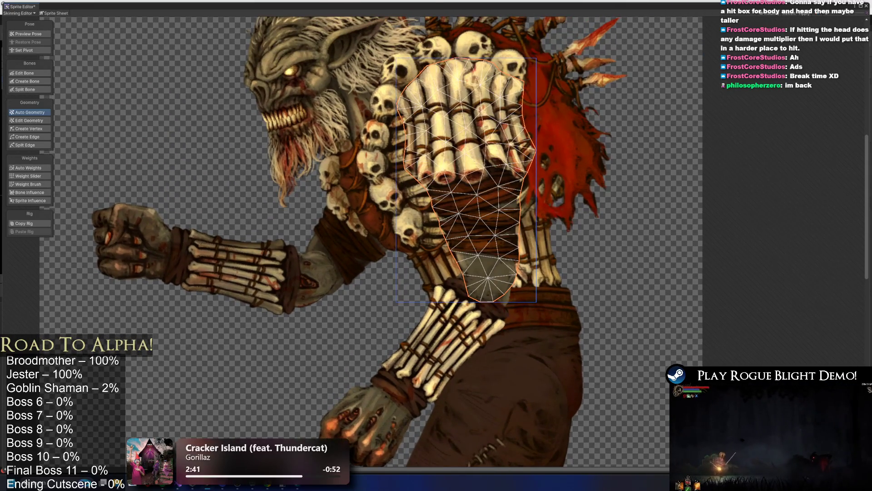
left_click(348, 218)
Select the upper-arm sprite's mesh and switch to Create Vertex.
left_click(350, 213)
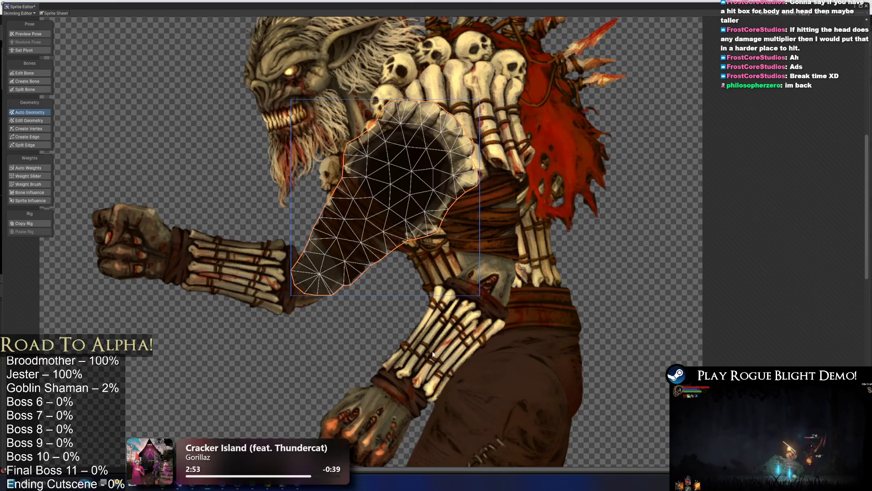
left_click(230, 272)
left_click(338, 258)
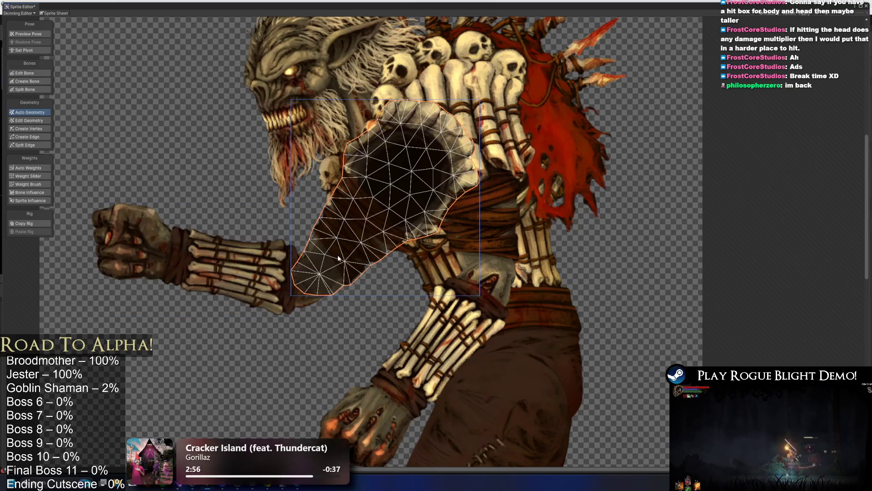
left_click(29, 129)
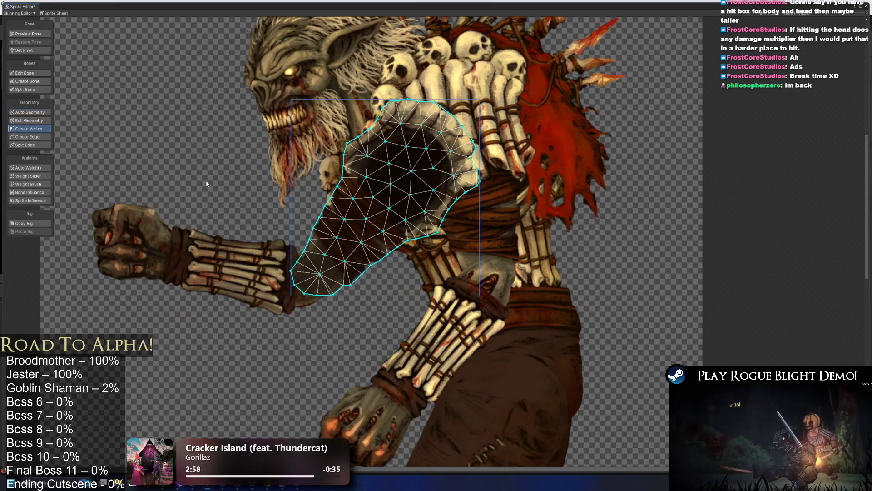
Add extra vertices inside the upper arm, forearm and pelvis belt meshes.
left_click(313, 252)
left_click(306, 270)
left_click(315, 287)
left_click(327, 282)
left_click(334, 272)
left_click(335, 273)
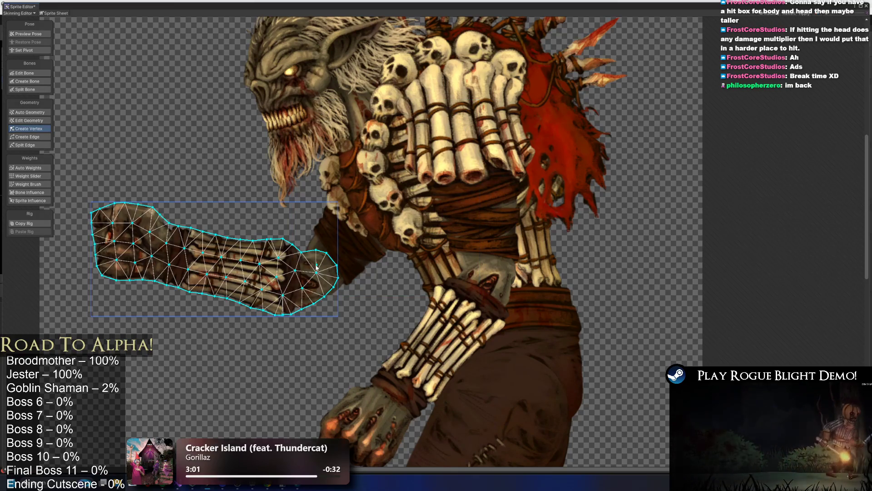
left_click(317, 285)
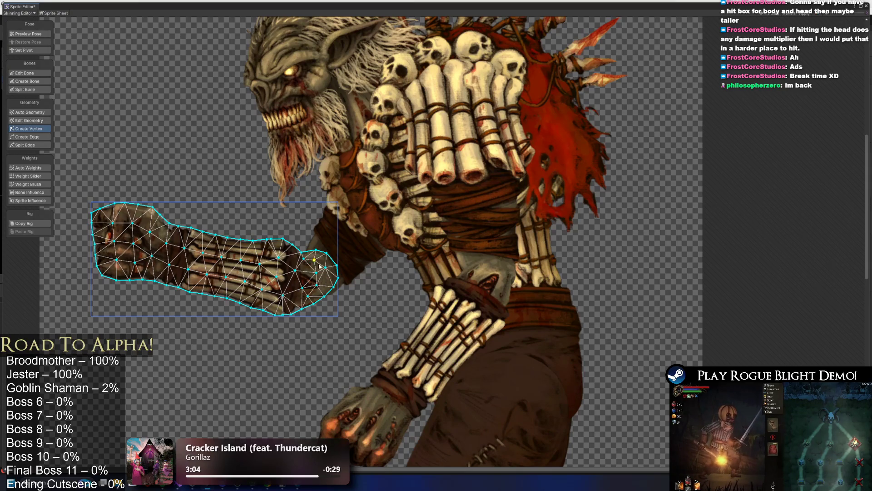
left_click(481, 291)
Switch back to Auto Geometry and inspect the thigh, shin and foot meshes.
left_click_drag(484, 290, 434, 210)
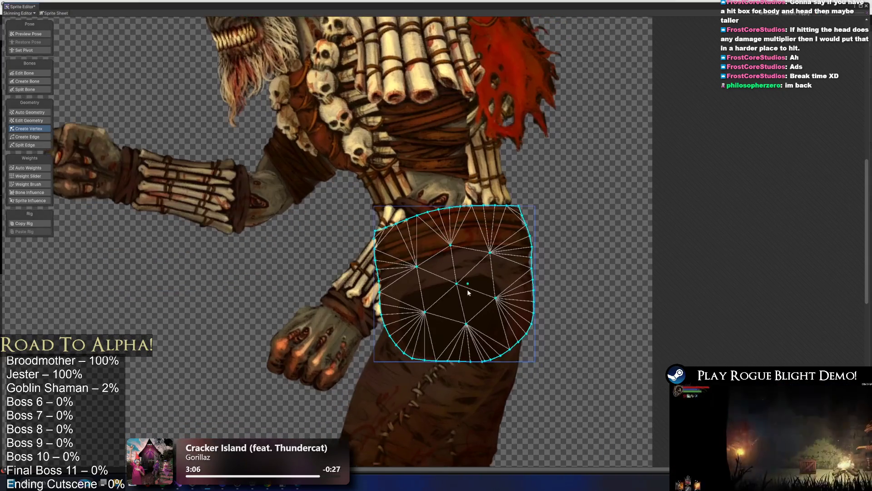
left_click(29, 112)
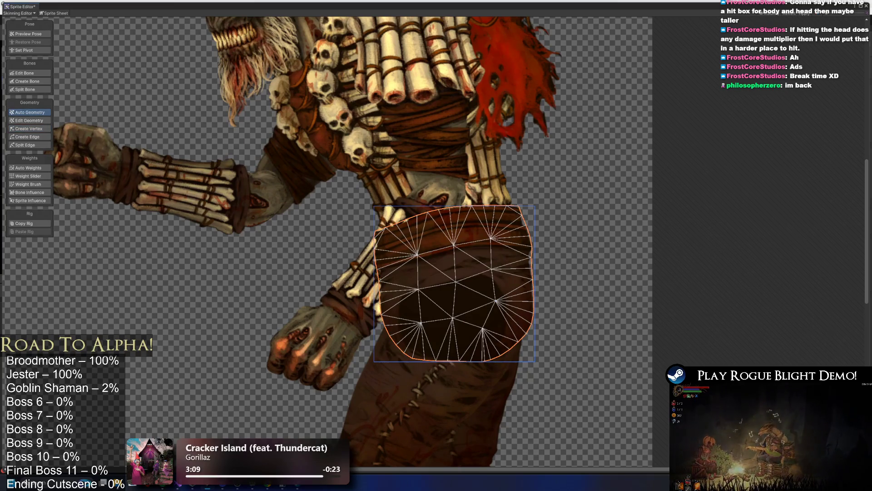
left_click(411, 384)
key("f")
left_click(458, 324)
key("f")
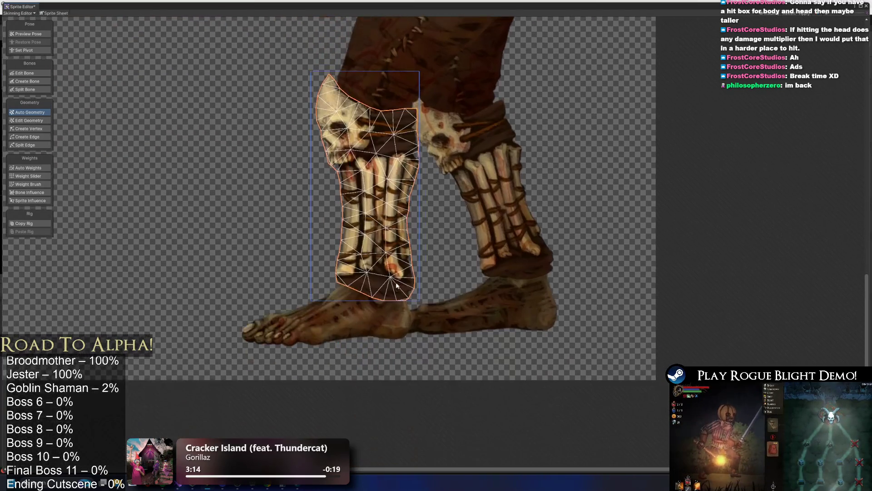
left_click(387, 318)
left_click(499, 302)
left_click(500, 303)
scroll(501, 318, "up", 5)
left_click(517, 203)
Inspect the torso, back-piece, spiked shell, head, skull-ring and jaw-and-beard meshes.
scroll(518, 203, "up", 3)
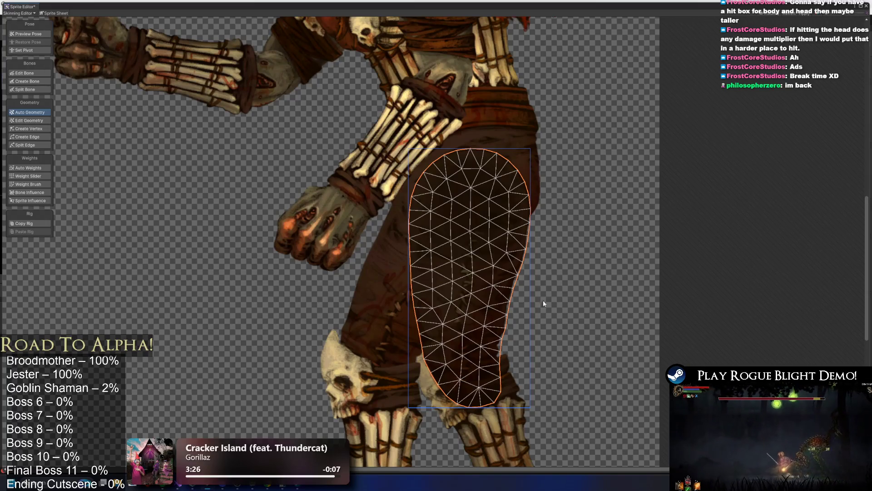
scroll(561, 179, "up", 3)
left_click(383, 127)
scroll(383, 126, "up", 3)
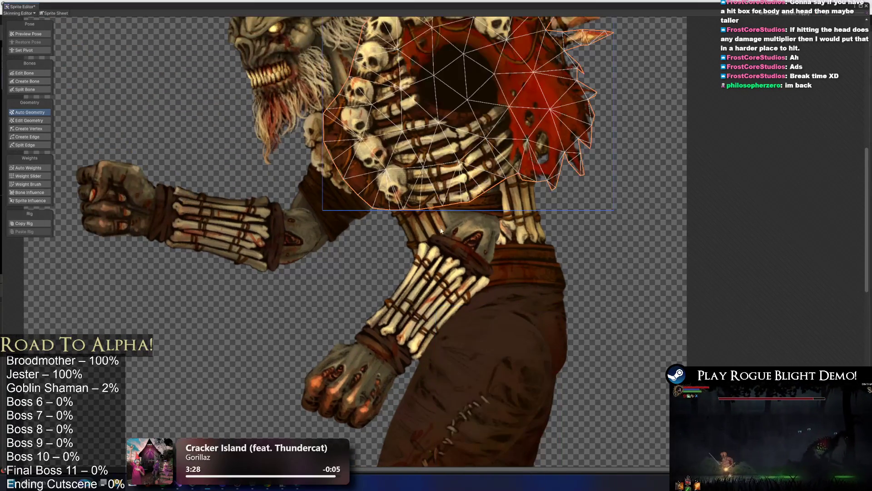
left_click(503, 236)
scroll(477, 246, "up", 2)
left_click(477, 246)
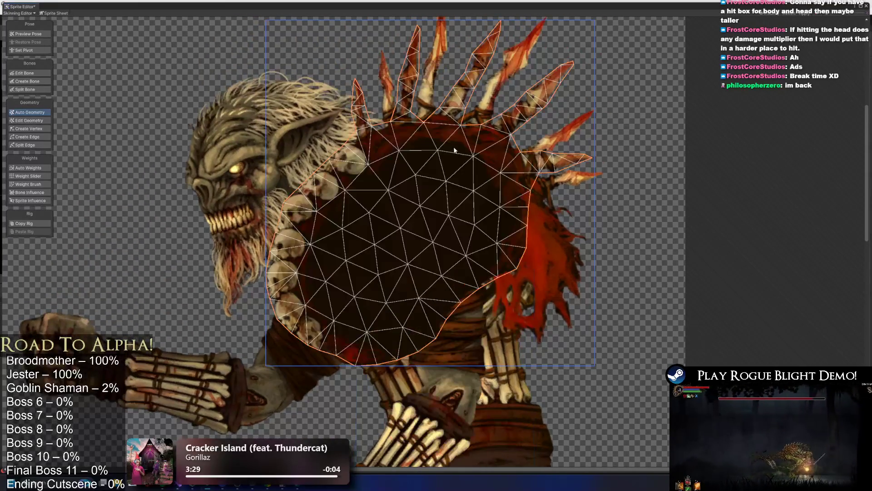
left_click(461, 98)
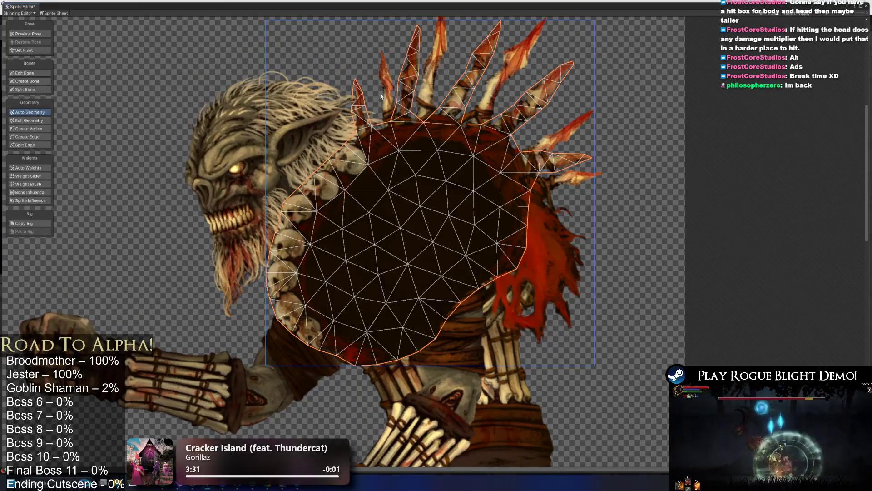
left_click(291, 123)
left_click(435, 139)
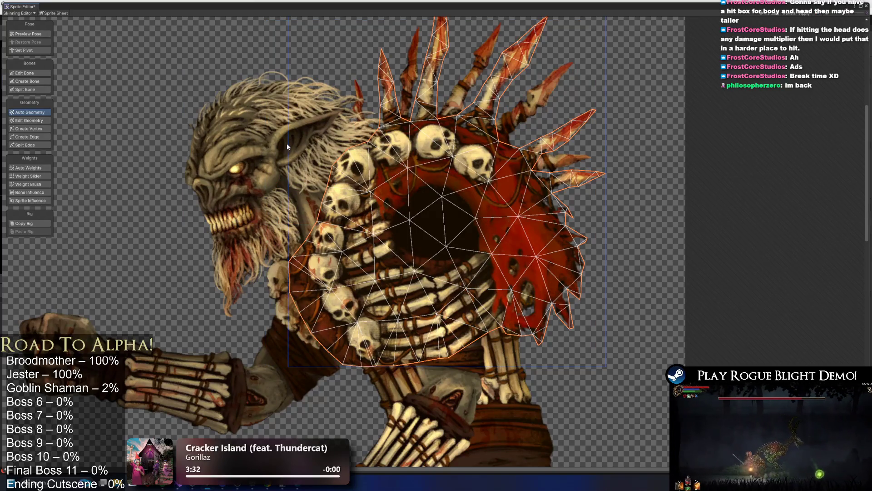
left_click(246, 158)
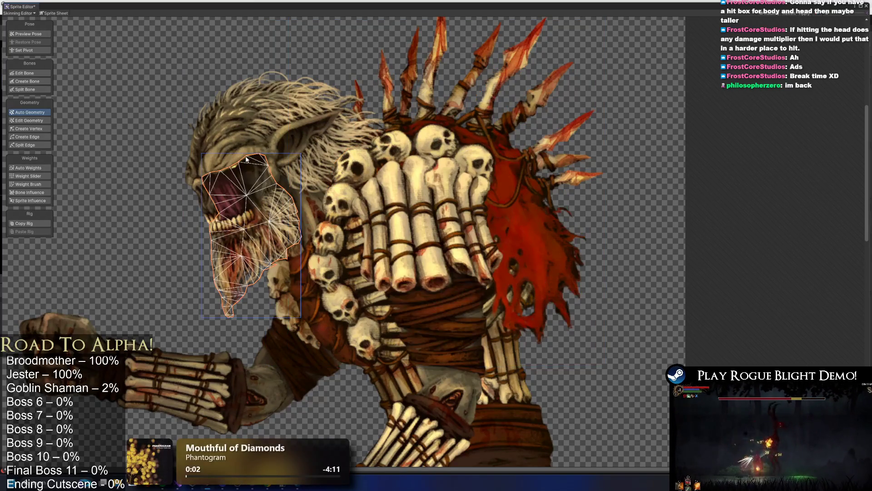
scroll(83, 308, "down", 5)
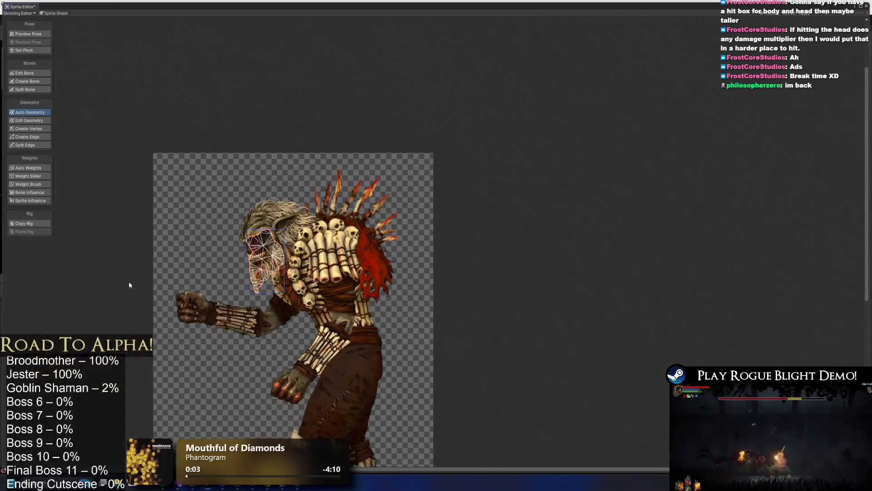
Apply the mesh changes and close the Skinning Editor.
scroll(178, 312, "up", 8)
scroll(237, 212, "down", 3)
left_click(810, 15)
left_click(866, 6)
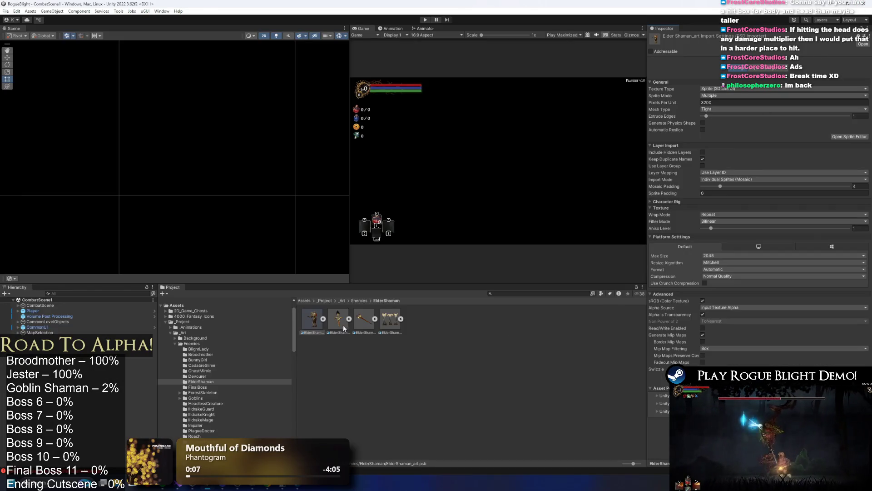
Set the ElderShaman_art texture to Max Size 4096 with High Quality compression and apply.
left_click(725, 255)
left_click(727, 314)
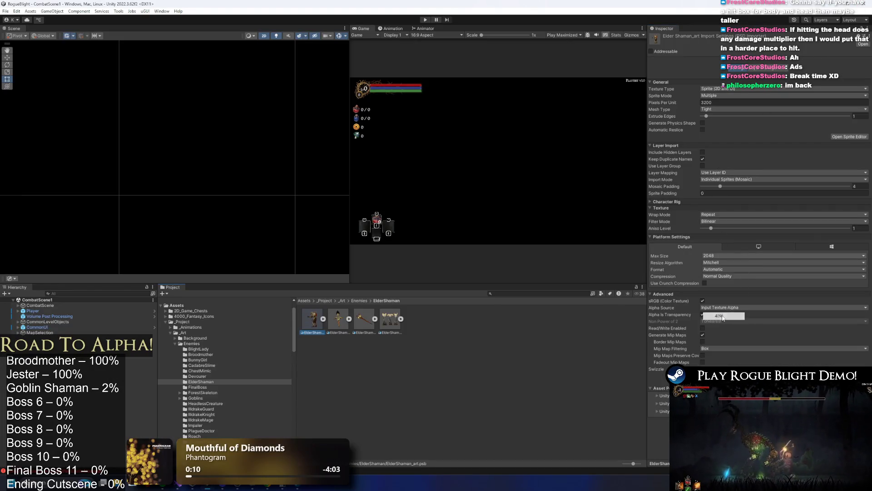
left_click(727, 276)
left_click(727, 307)
left_click(856, 421)
Reopen the ElderShaman sprite sheet in the Sprite Editor and try the Secondary Textures mode.
left_click(849, 136)
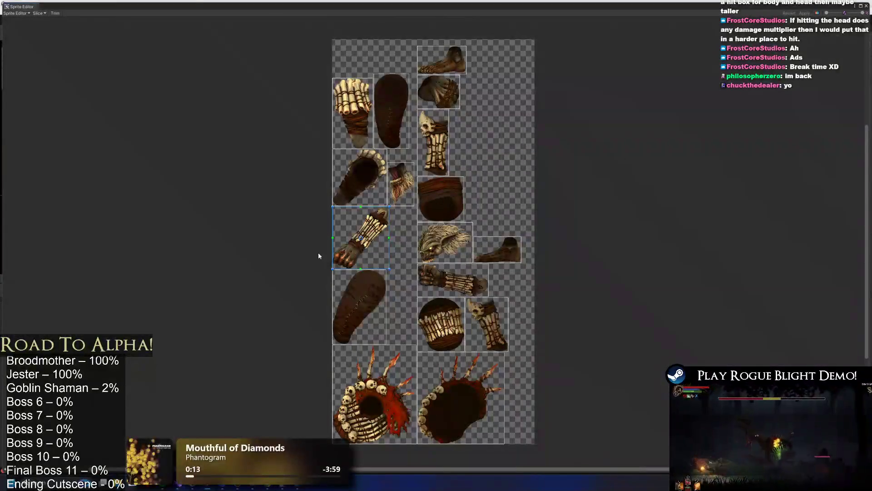
left_click(22, 12)
left_click(40, 54)
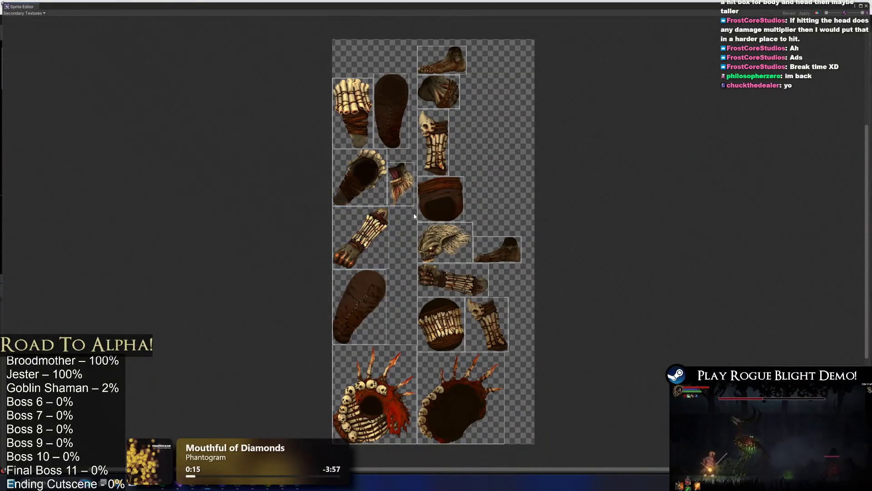
left_click(24, 13)
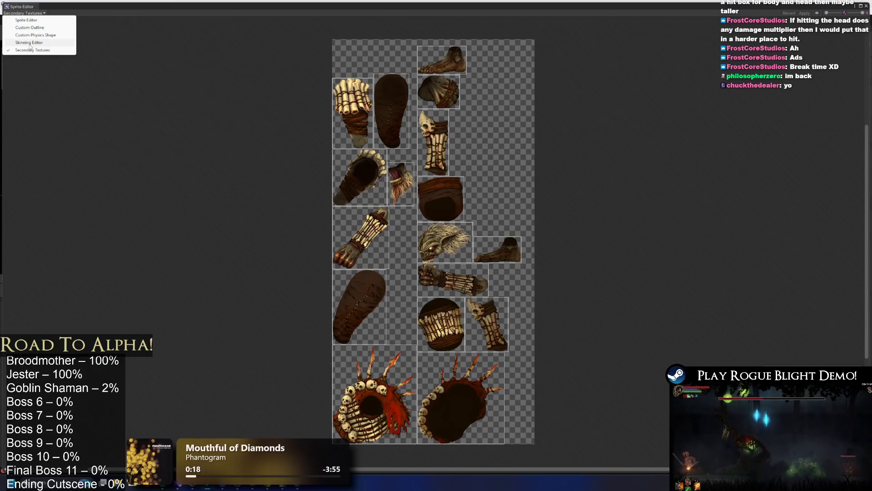
Return to the Skinning Editor, zoom out, and begin the first bone at the hips with Create Bone.
left_click(45, 43)
scroll(330, 174, "up", 5)
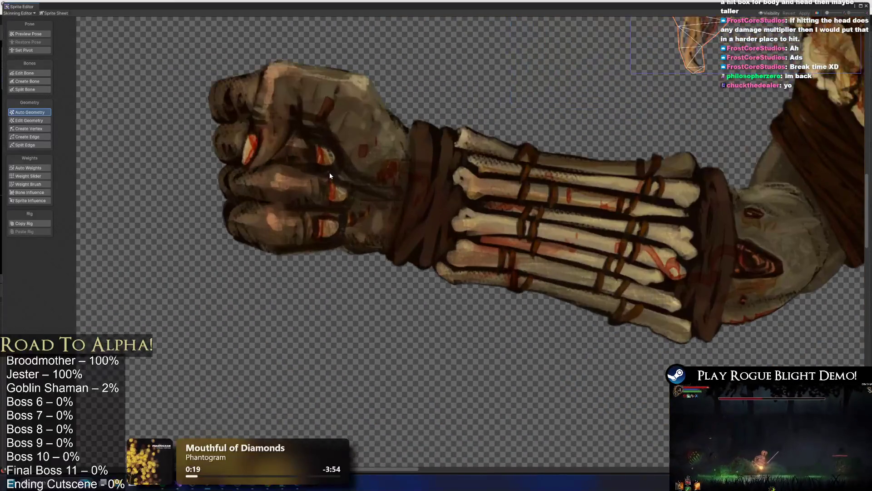
scroll(332, 137, "down", 5)
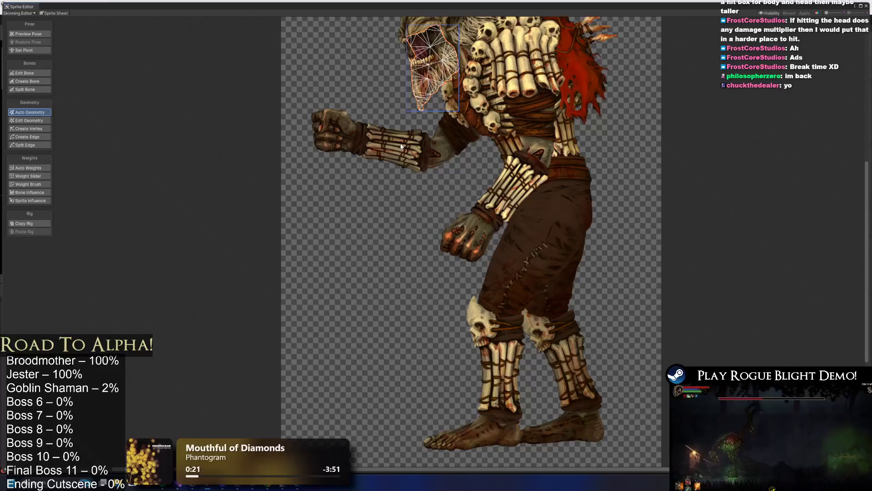
scroll(422, 85, "down", 2)
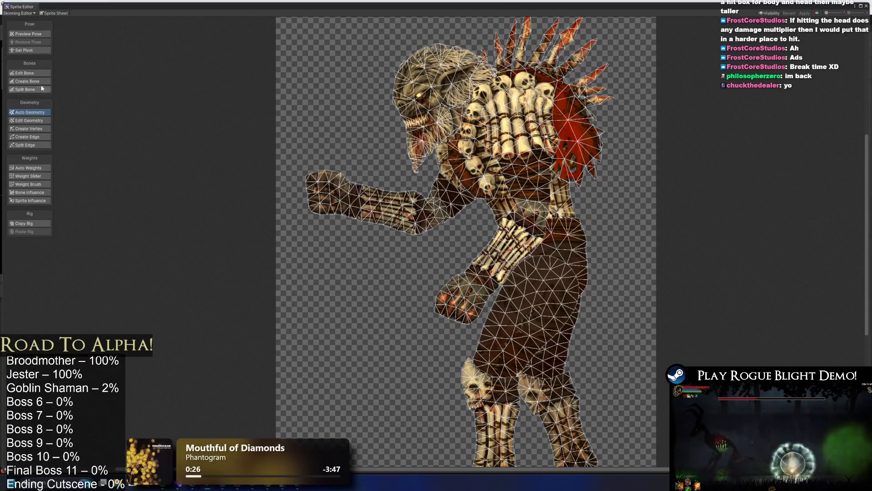
left_click(27, 80)
scroll(435, 264, "right", 5)
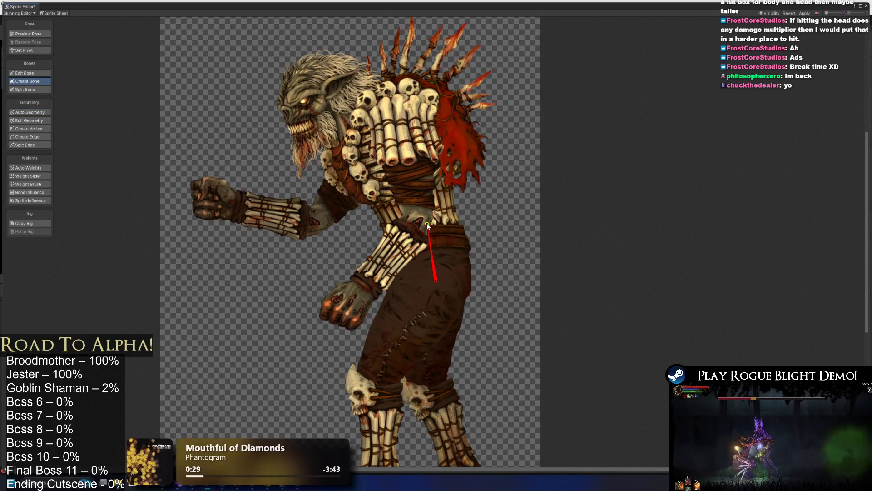
Draw the spine, chest and head bones up to the top of the head, plus a jaw bone.
left_click(407, 169)
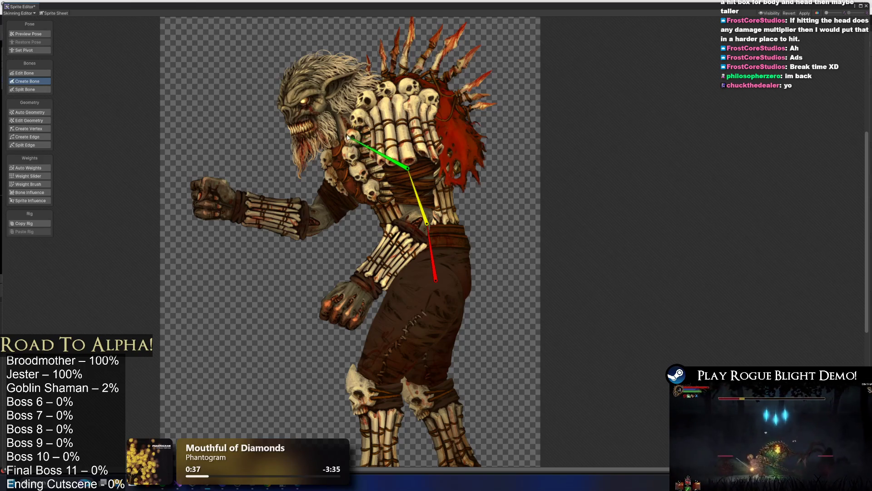
left_click(350, 131)
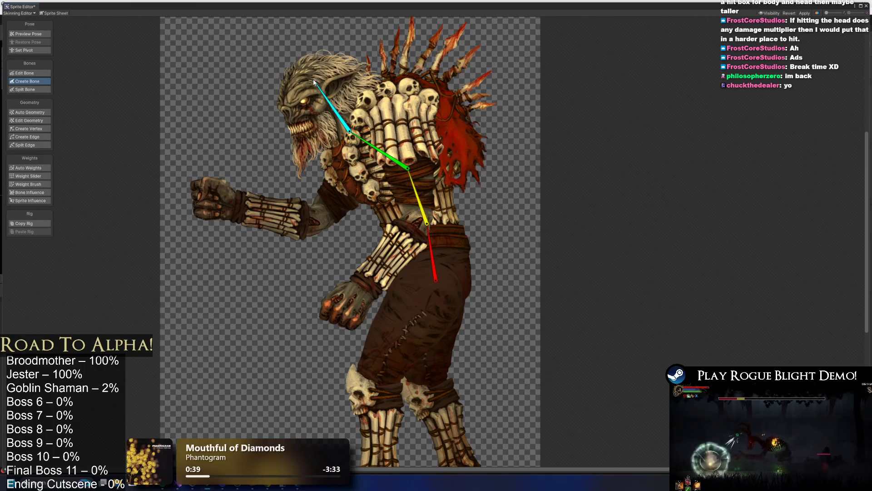
left_click(313, 79)
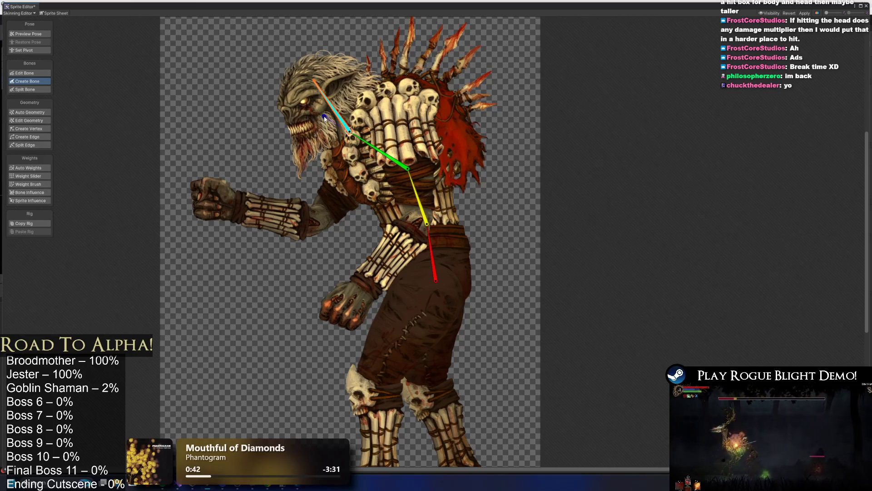
left_click(298, 145)
Cancel a stray bone, nudge the chest and neck joints, and lower the jaw bone's root.
left_click(408, 169)
left_click(394, 100)
key("Escape")
left_click_drag(408, 169, 407, 174)
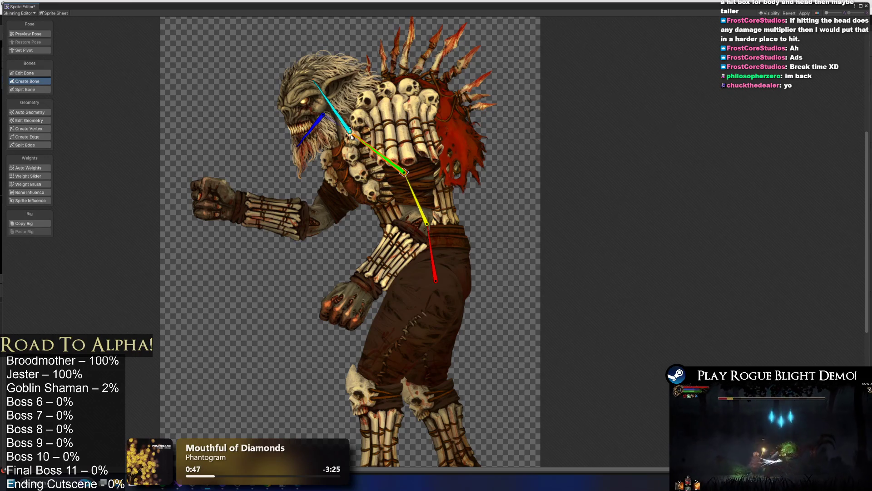
left_click_drag(351, 135, 359, 132)
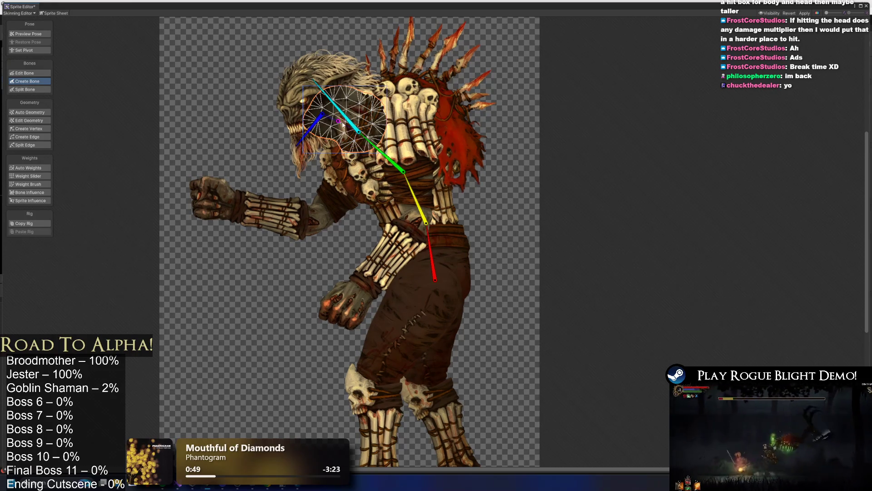
left_click_drag(359, 132, 365, 129)
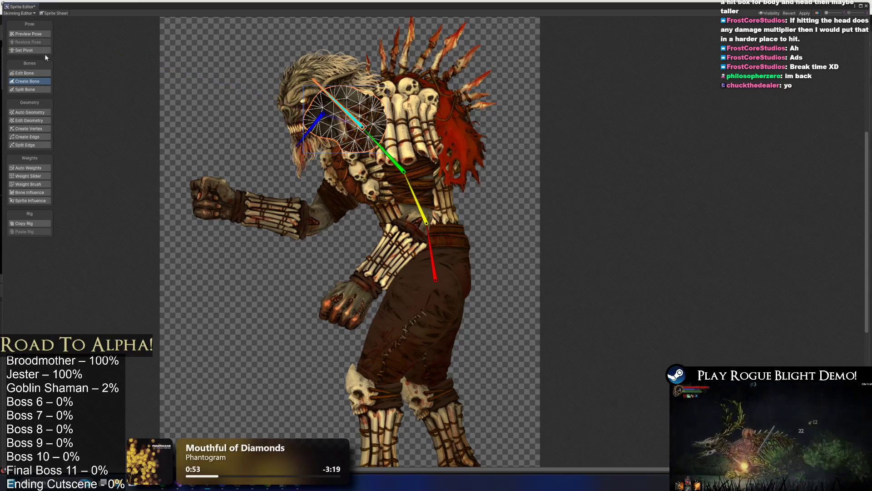
left_click(25, 73)
left_click_drag(314, 82, 302, 90)
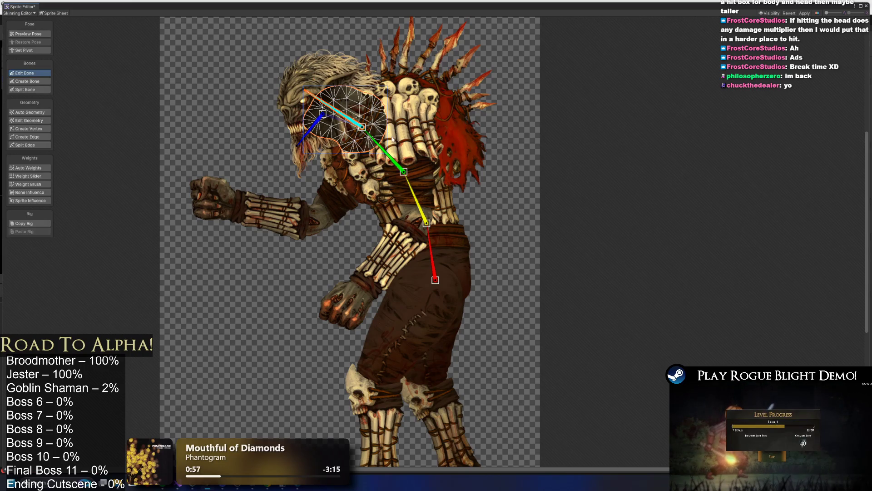
Fine-tune the head–neck, neck and spine joints, checking the torso, head and shoulder sprite meshes.
left_click_drag(362, 126, 361, 127)
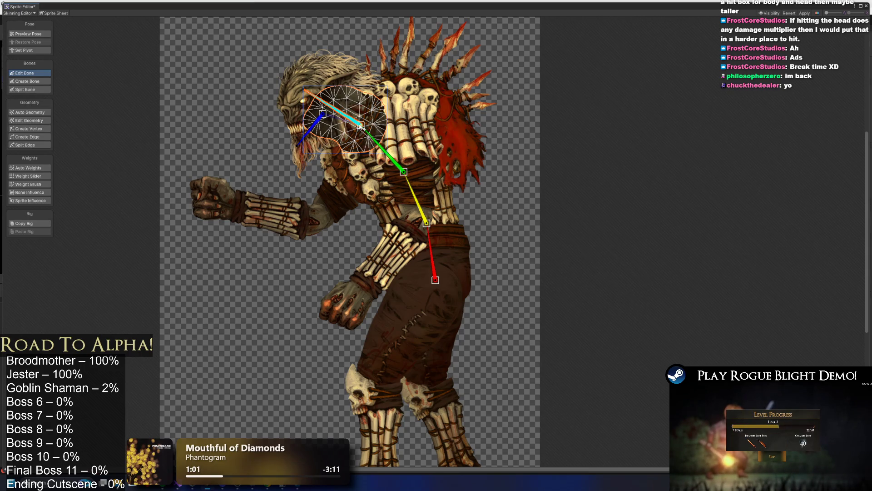
left_click_drag(411, 154, 412, 151)
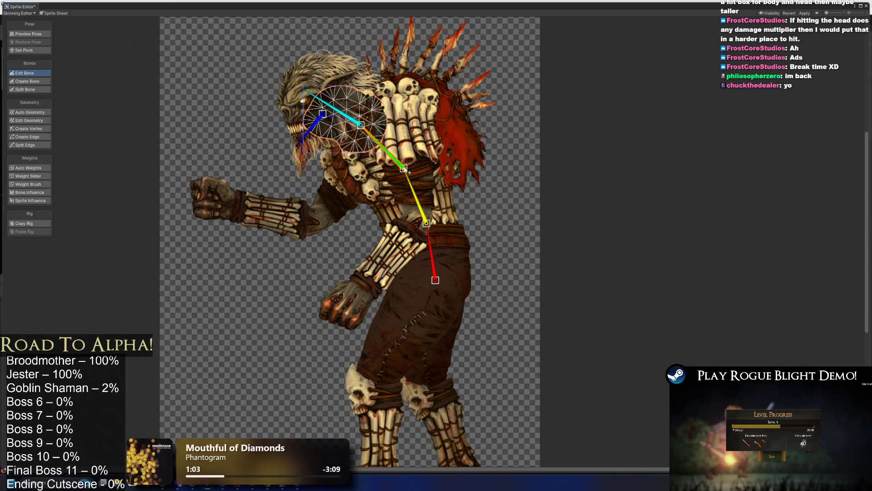
left_click_drag(427, 224, 424, 221)
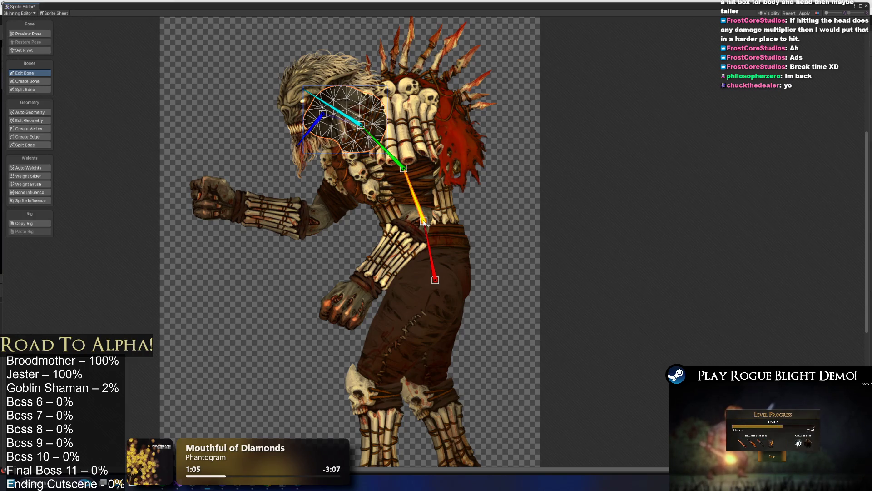
left_click(430, 136)
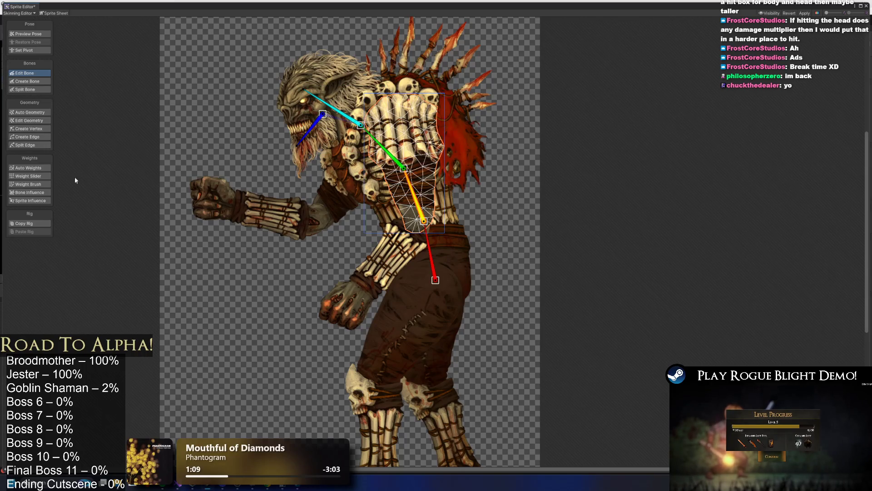
left_click_drag(361, 125, 359, 127)
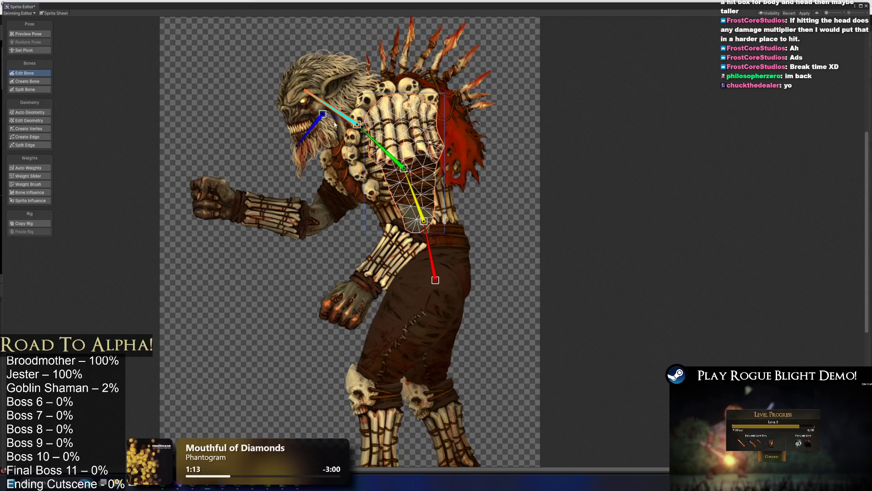
left_click(360, 127)
left_click(360, 127)
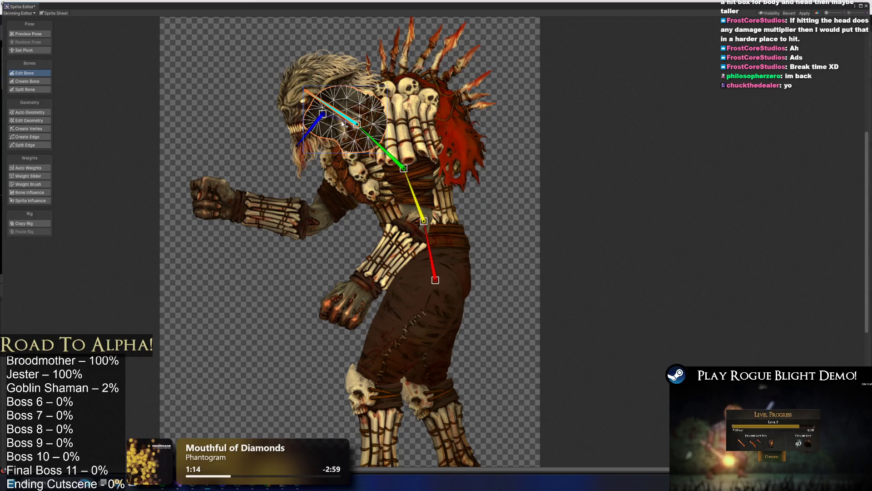
left_click(403, 81)
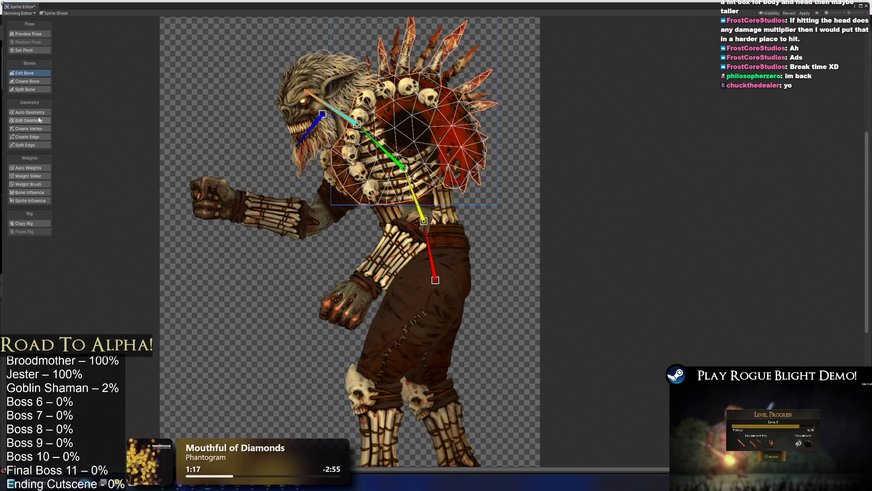
Draw a back bone and bone chains for both arms through elbow and wrist to the fists.
left_click(28, 81)
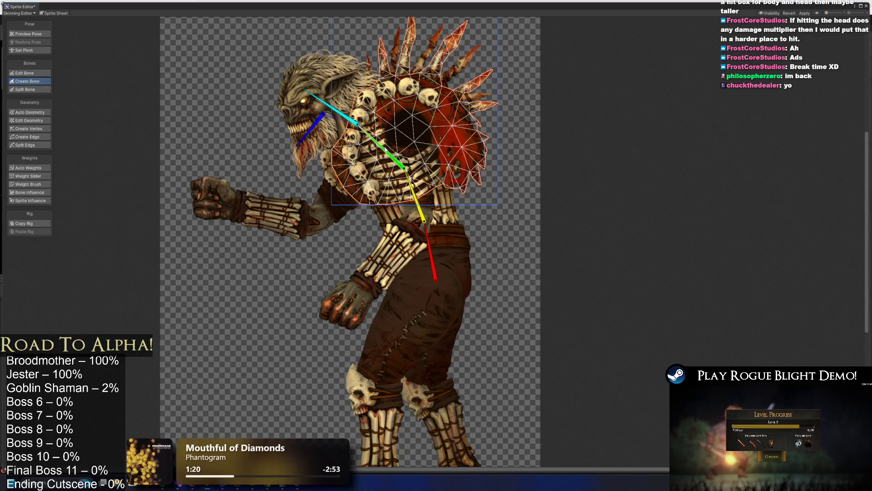
left_click(404, 157)
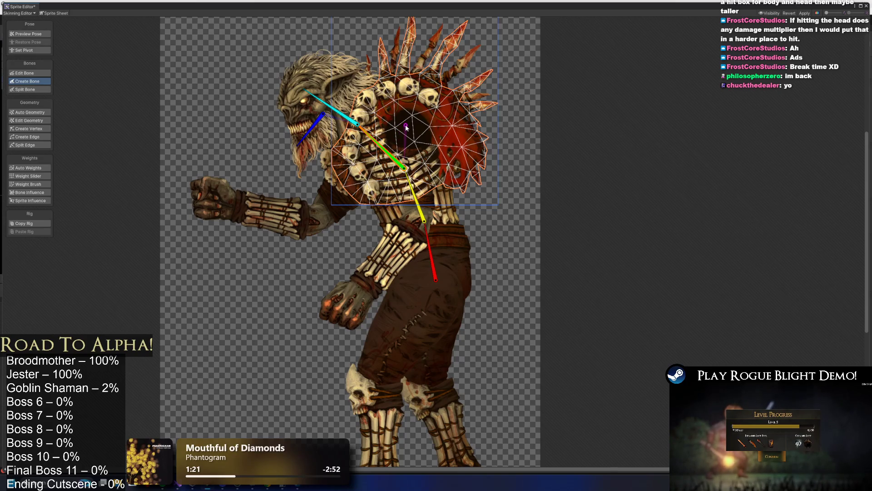
left_click(417, 217)
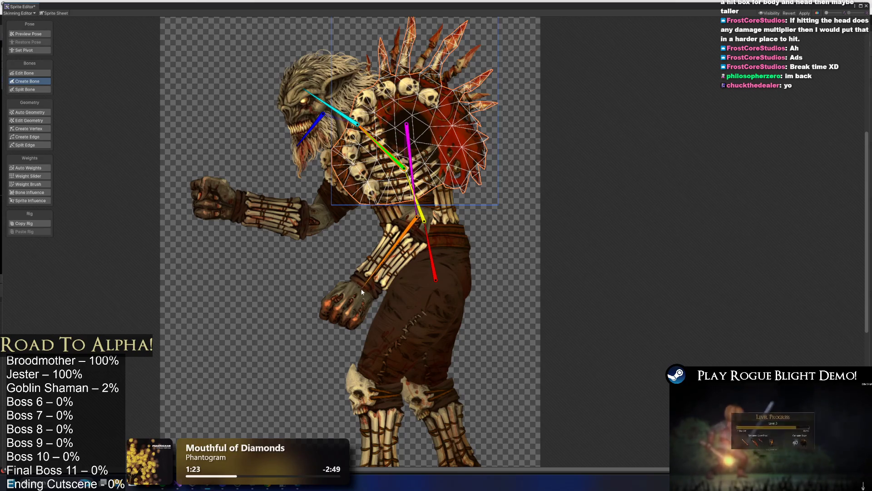
left_click(364, 287)
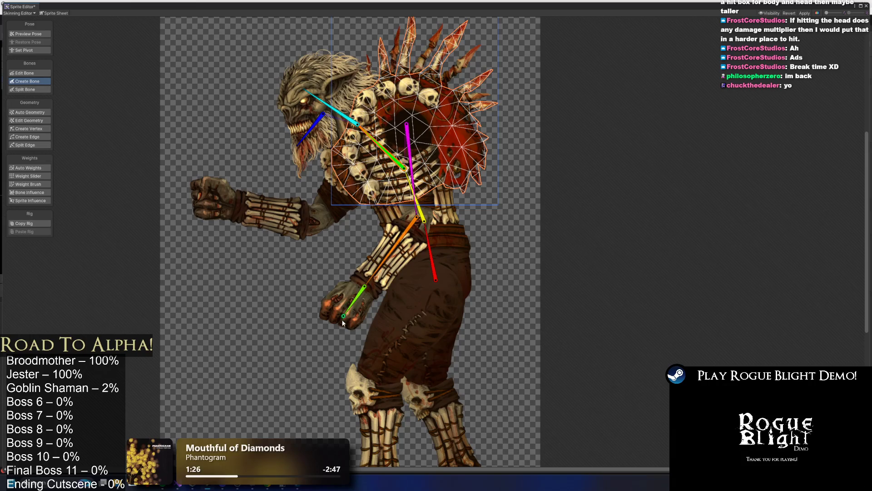
left_click(343, 317)
left_click(361, 143)
left_click(328, 211)
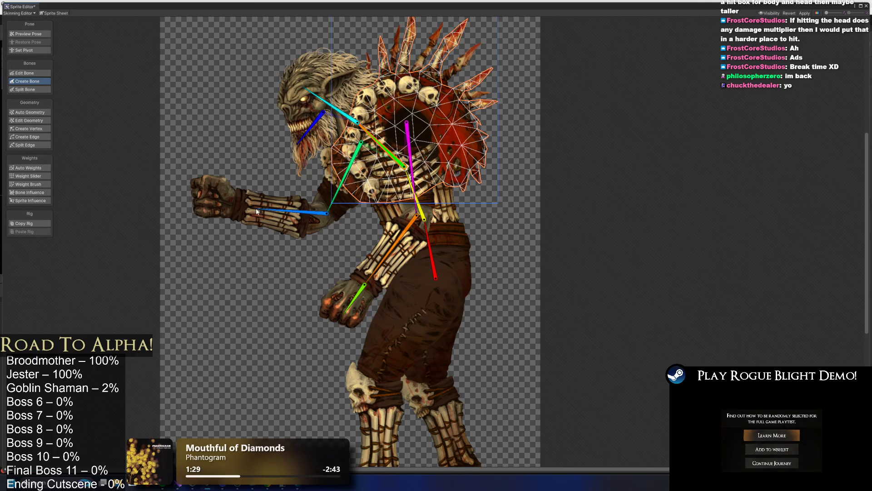
left_click(236, 204)
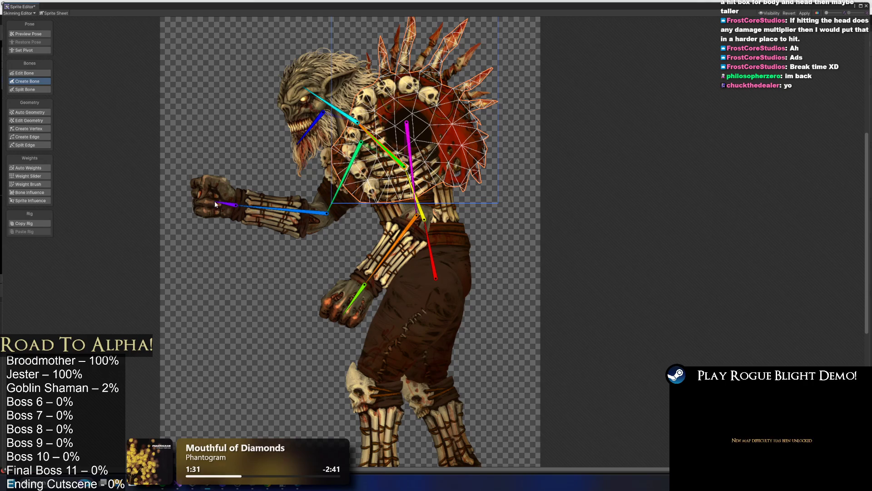
left_click(202, 195)
Move the front shoulder joint onto the shoulder, shift the elbow left, and pull the hip tip left.
left_click(27, 73)
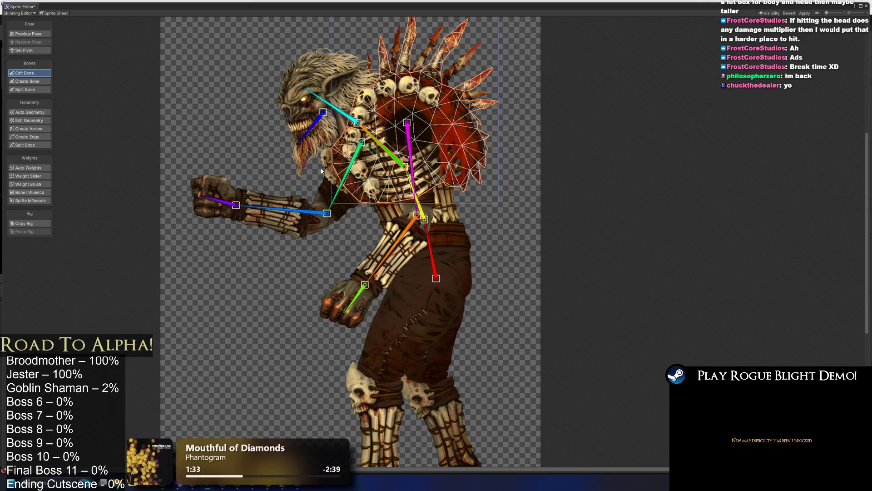
left_click(326, 174)
left_click(332, 181)
left_click_drag(361, 142, 376, 150)
left_click_drag(327, 213, 322, 214)
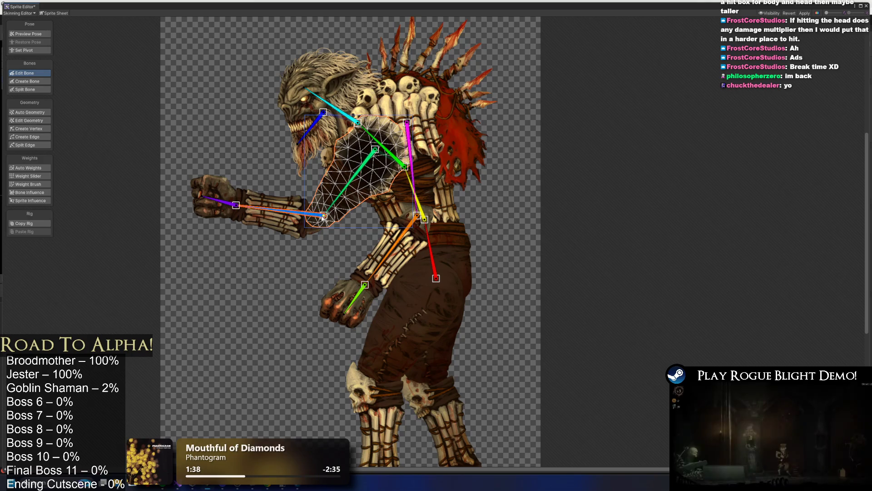
left_click(394, 247)
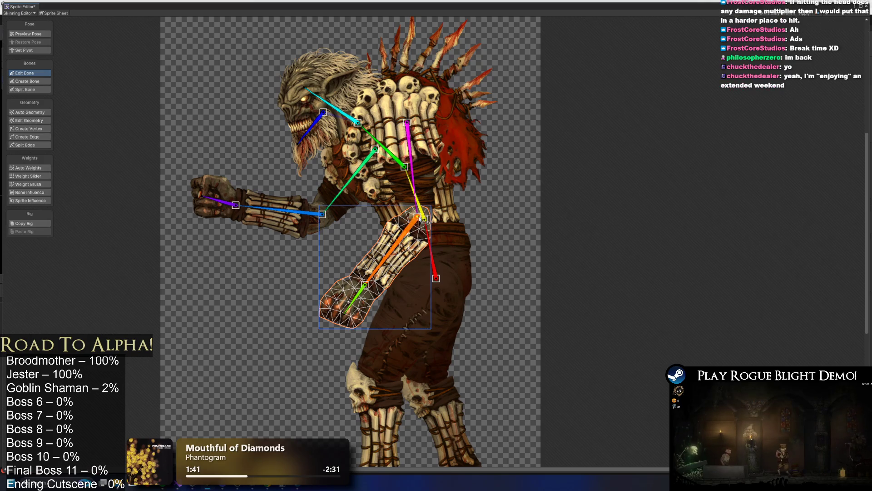
left_click(412, 184)
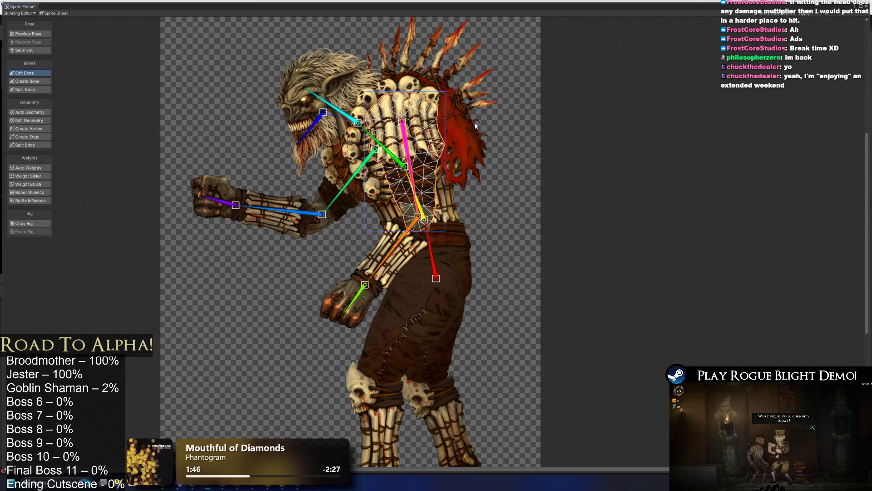
left_click(507, 125)
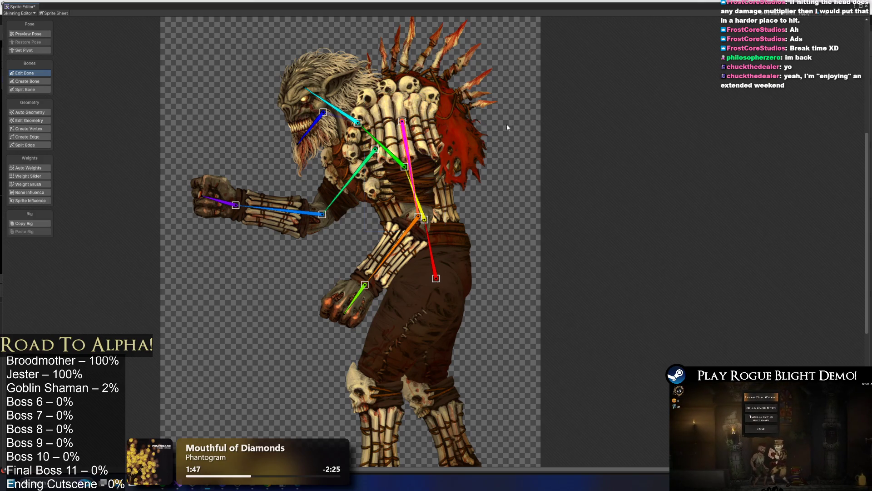
left_click_drag(437, 278, 430, 282)
Draw the front leg's thigh, shin and foot bones from hip through knee and heel.
left_click(513, 268)
scroll(511, 248, "down", 3)
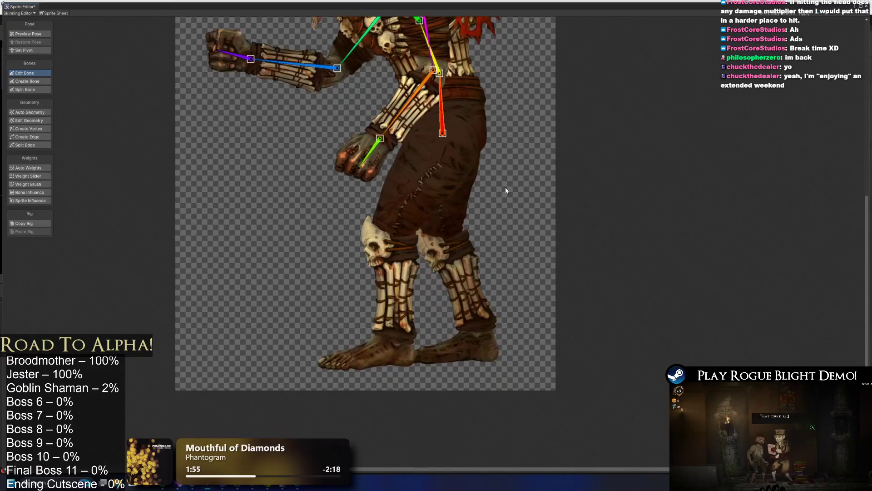
left_click(28, 81)
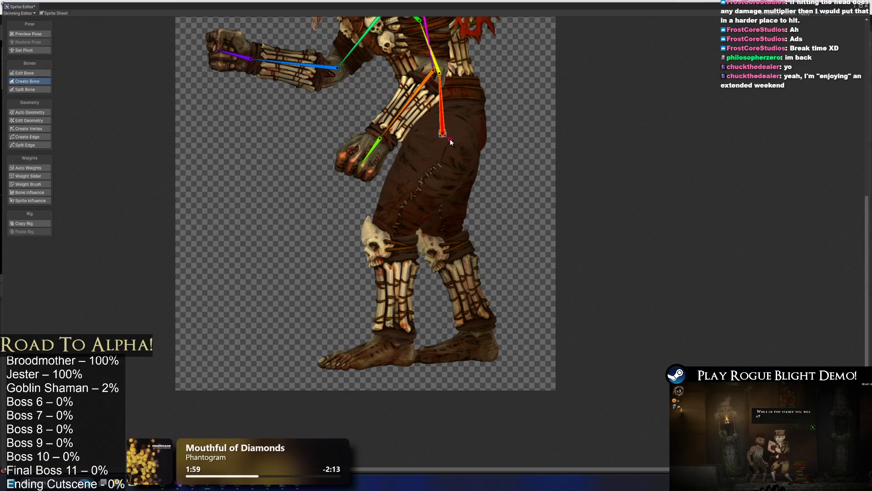
left_click(392, 236)
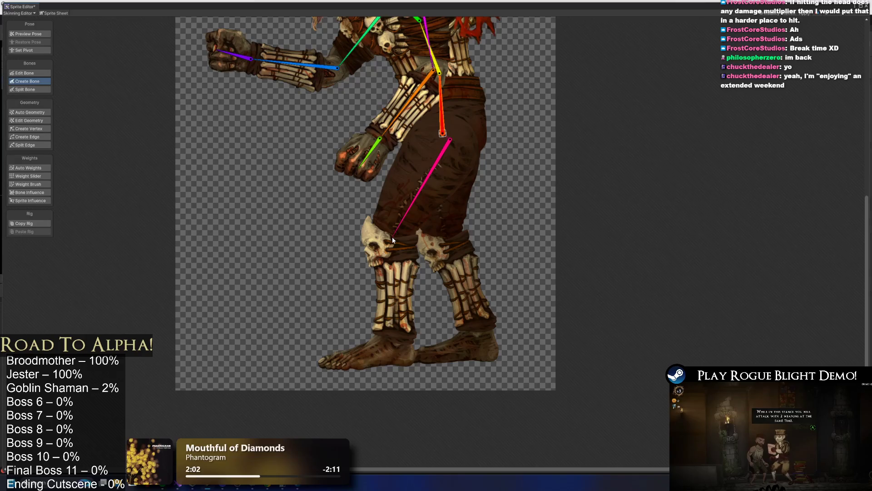
left_click(393, 352)
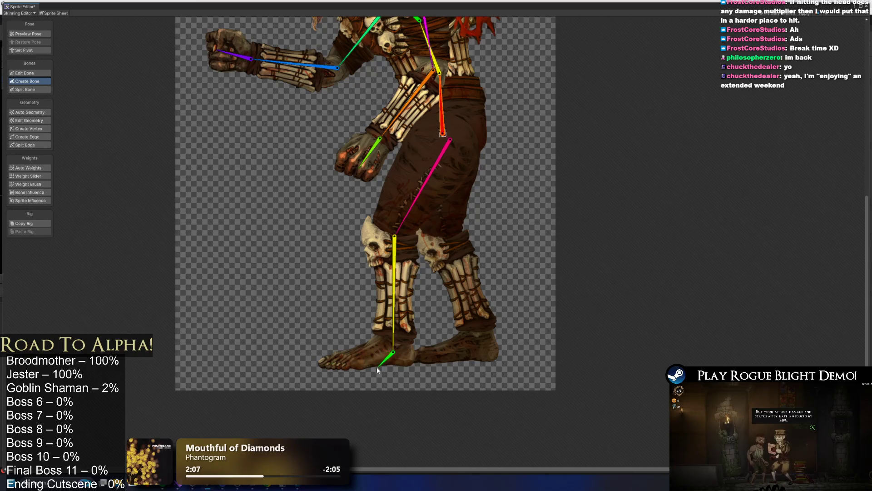
left_click(366, 356)
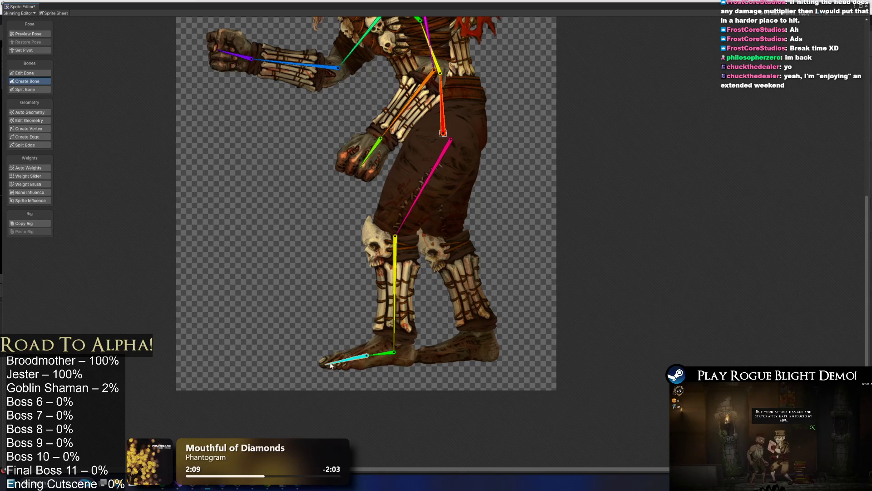
Undo the misplaced foot bone and redraw it from the ankle to the toes.
scroll(359, 360, "up", 5)
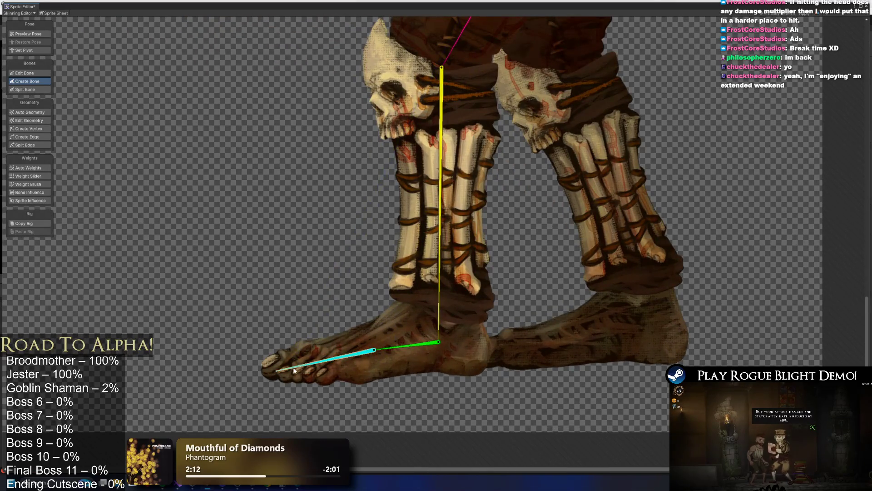
key("Escape")
key("ctrl+z")
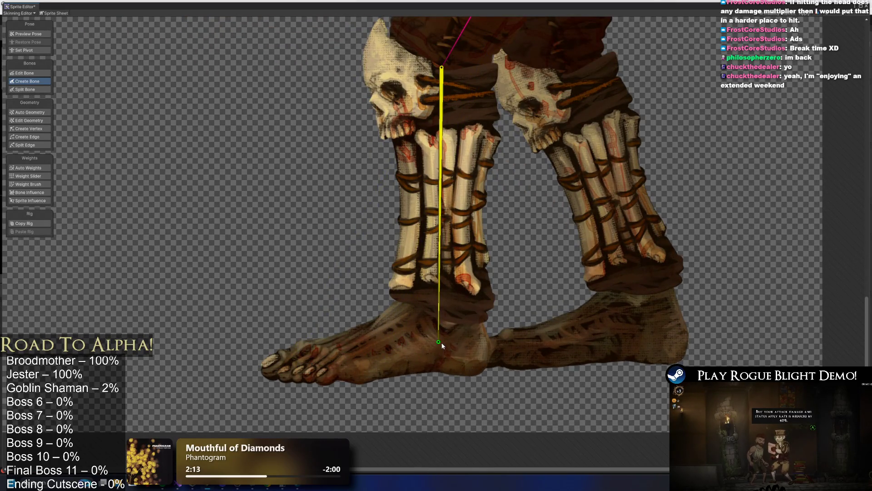
left_click(438, 342)
left_click(299, 362)
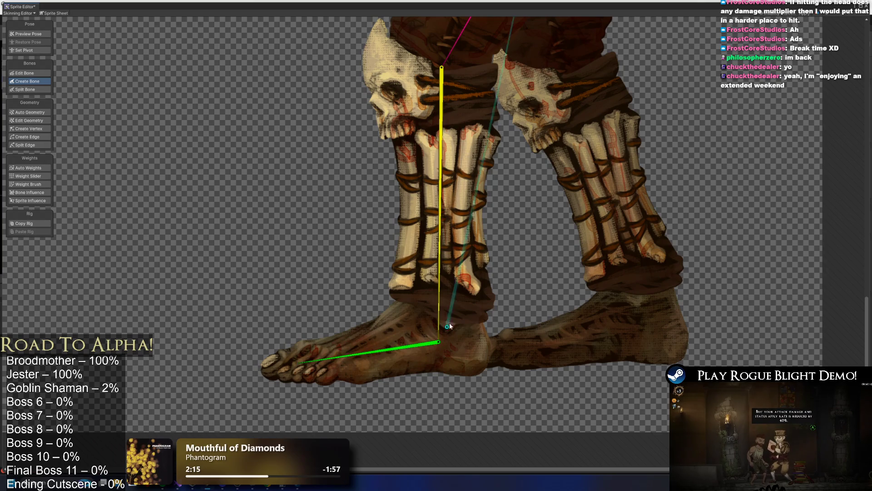
Check the thigh bone's hip joint and review the full leg chain down to the feet.
scroll(449, 318, "down", 2)
scroll(450, 303, "down", 2)
left_click(450, 201)
scroll(449, 273, "up", 3)
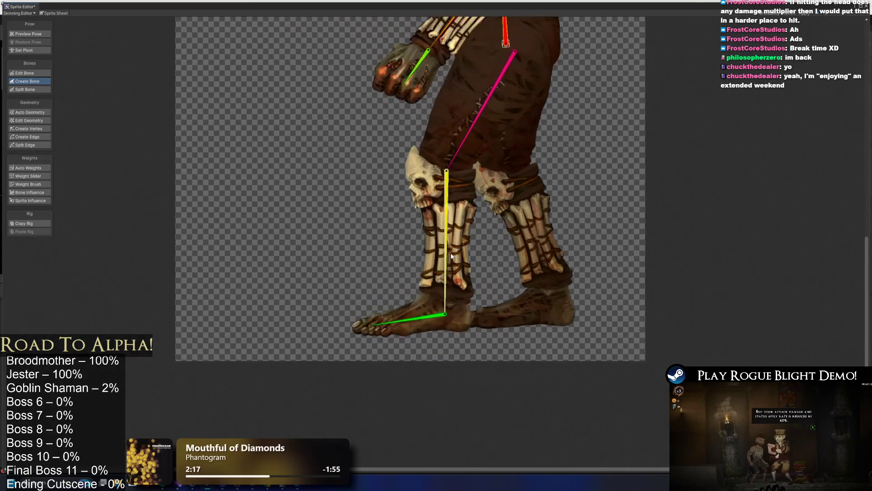
scroll(531, 113, "up", 1)
left_click(477, 68)
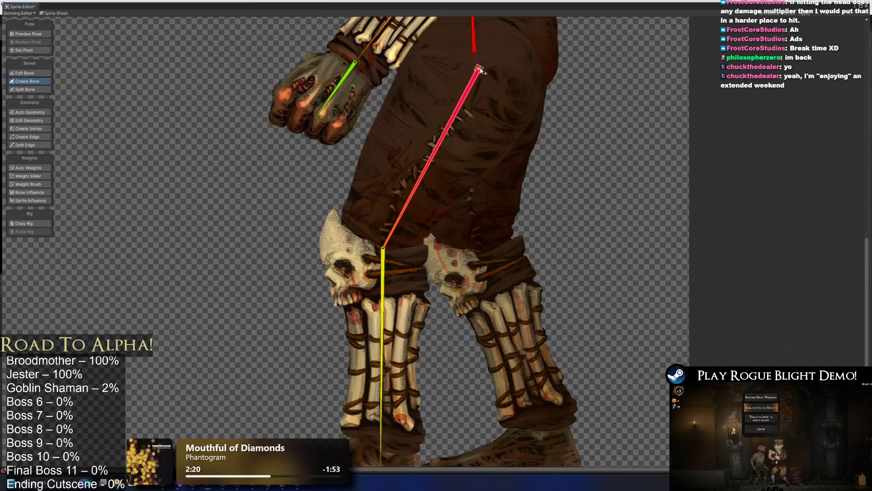
mouse_move(355, 437)
left_mouse_down()
mouse_move(338, 410)
mouse_move(380, 267)
mouse_move(360, 317)
left_mouse_up()
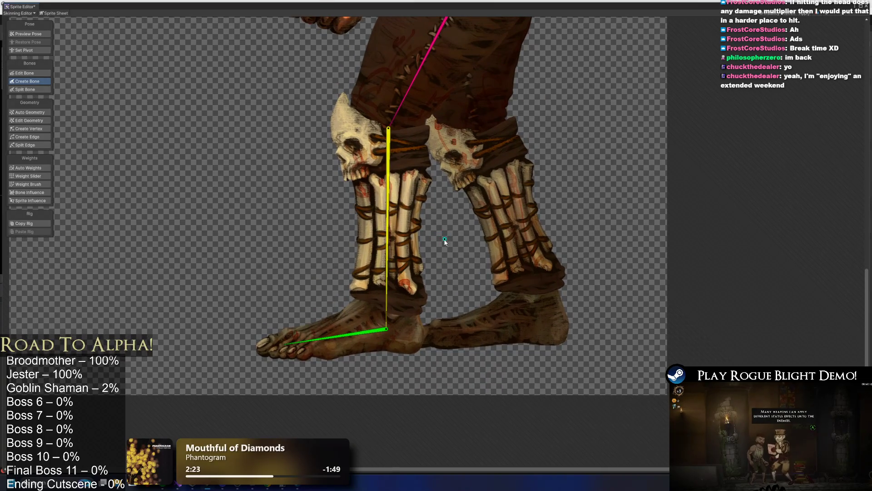
scroll(408, 204, "down", 2)
scroll(340, 230, "up", 1)
left_click_drag(340, 230, 362, 142)
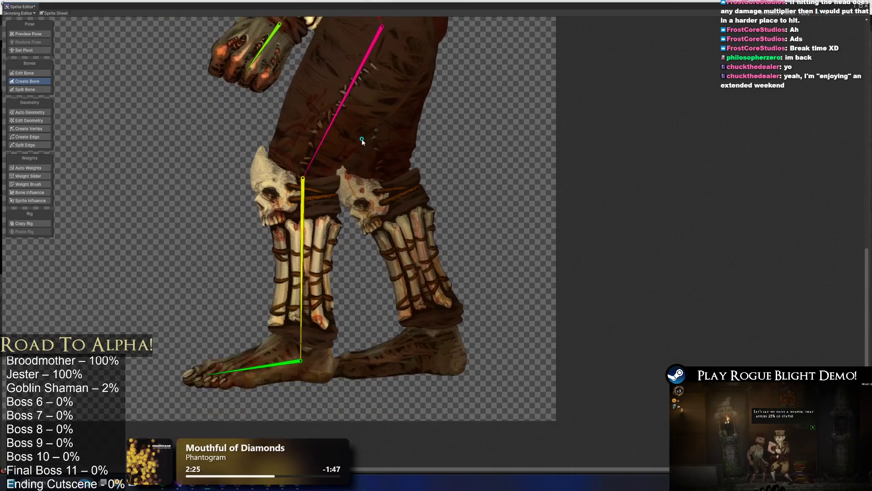
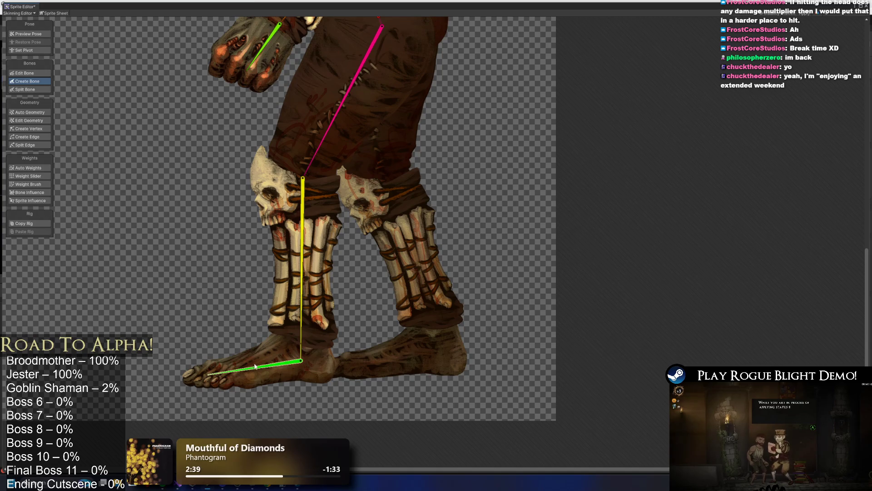
Draw the back thigh bone from the hip bone's tip down to the knee.
scroll(318, 271, "up", 3)
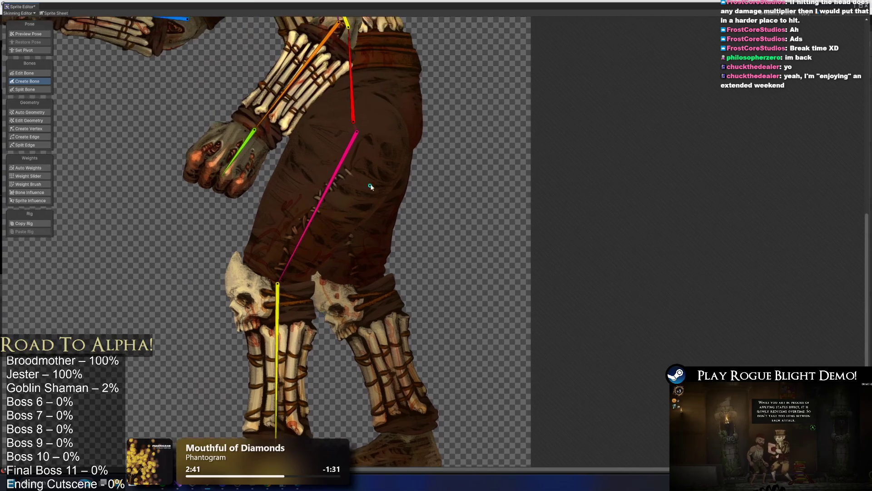
left_click(352, 81)
left_click(387, 120)
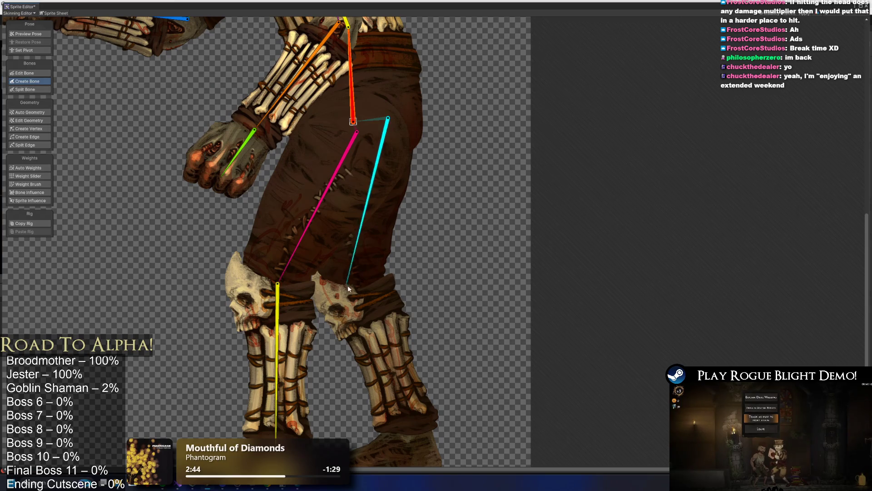
left_click(357, 289)
Add shin and foot bones to the heel and toes, then nudge the thigh's top joint left.
scroll(379, 318, "down", 1)
scroll(379, 318, "down", 1)
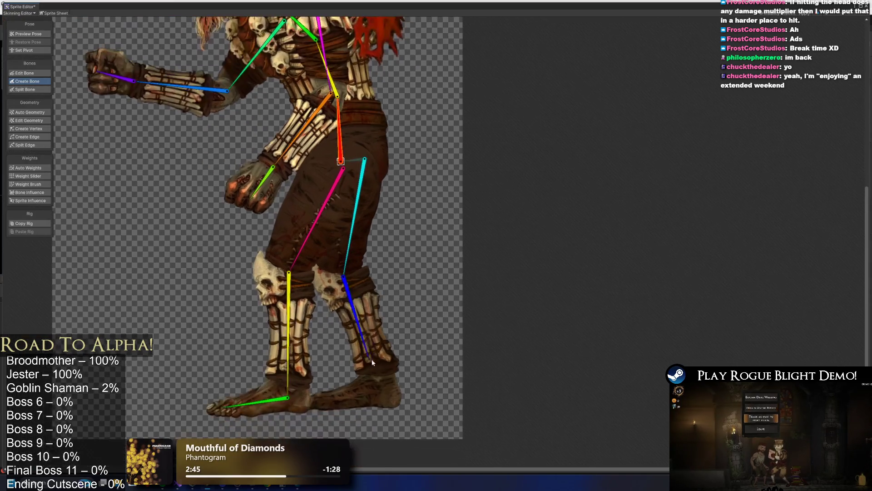
left_click(377, 389)
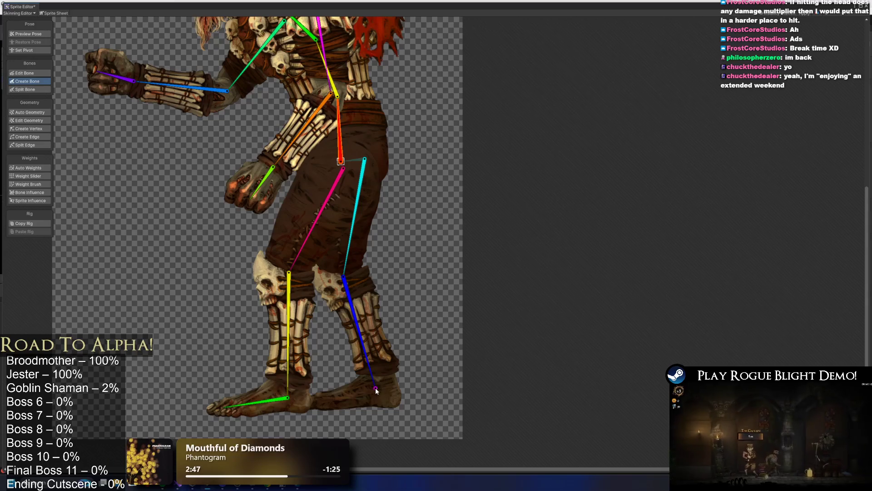
left_click(311, 401)
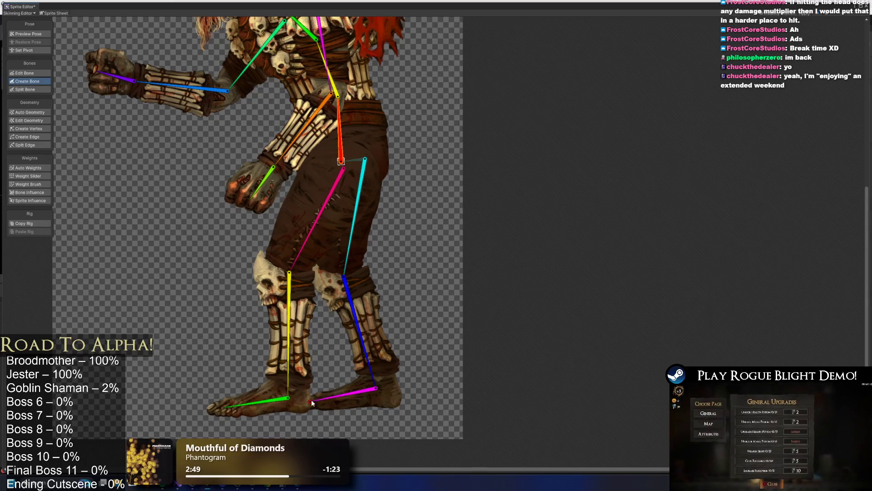
left_click(28, 73)
left_click_drag(364, 159, 345, 165)
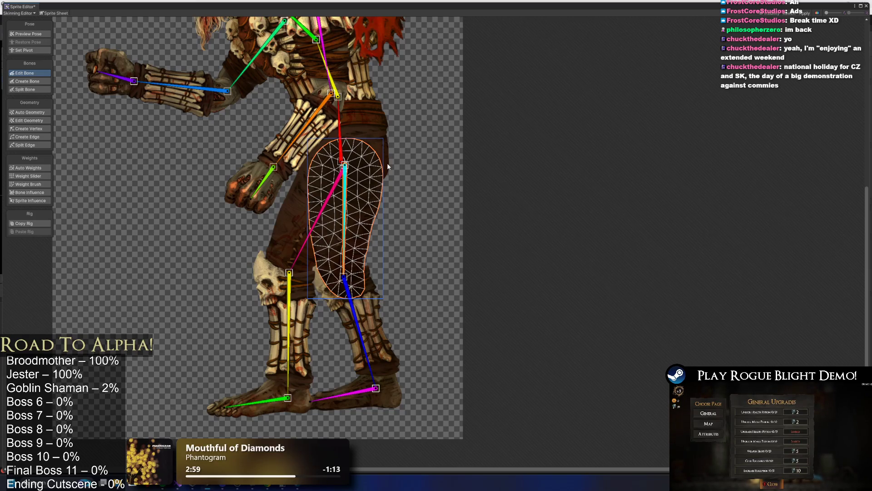
Bring the upper body into view and apply the rig changes.
scroll(353, 164, "up", 2)
mouse_move(345, 40)
left_mouse_down()
mouse_move(405, 125)
mouse_move(487, 203)
left_mouse_up()
scroll(405, 125, "up", 1)
scroll(487, 203, "up", 1)
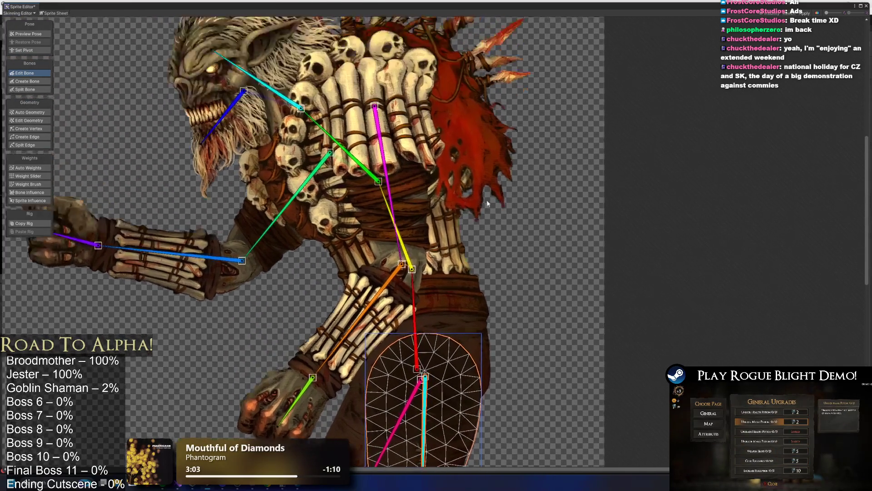
scroll(571, 106, "down", 3)
left_click(803, 13)
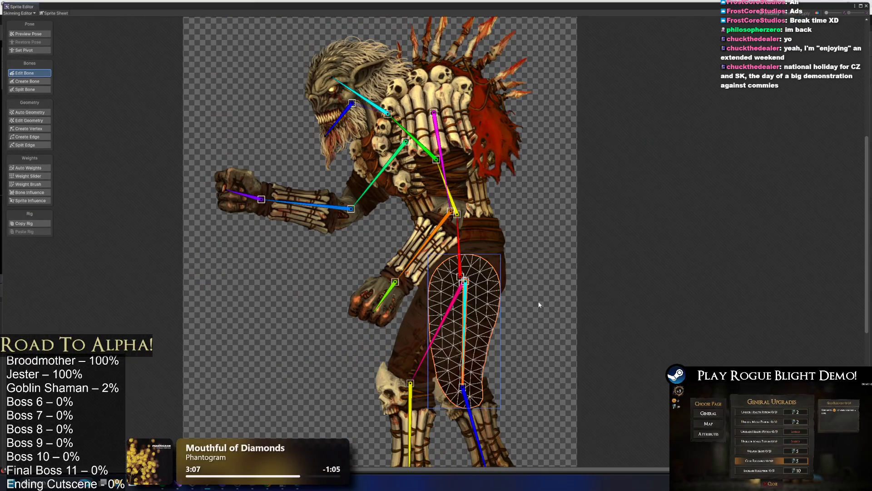
Nudge the torso bone's tip slightly up-left, apply again, and close the Sprite Editor.
left_click(538, 313)
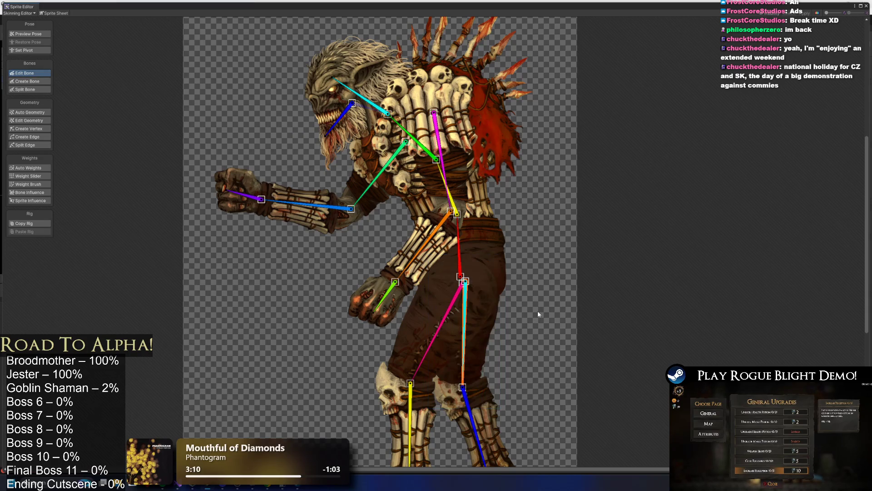
scroll(397, 221, "down", 3)
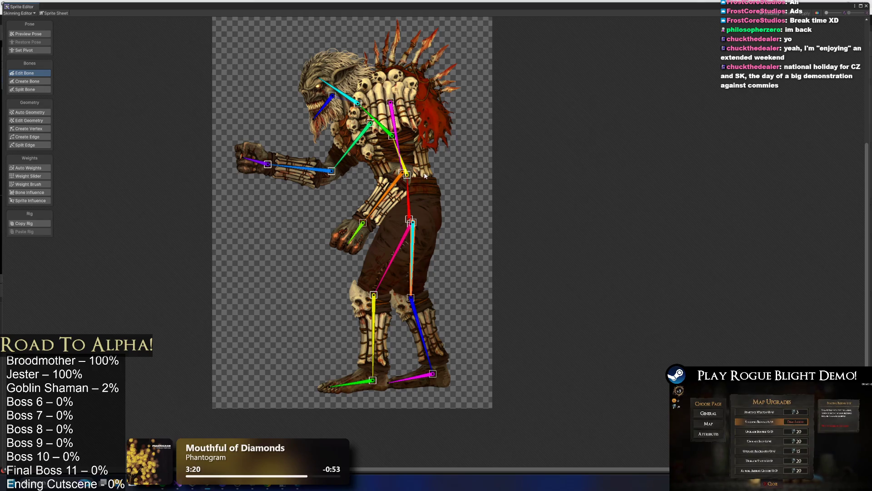
left_click(429, 189)
scroll(409, 170, "up", 5)
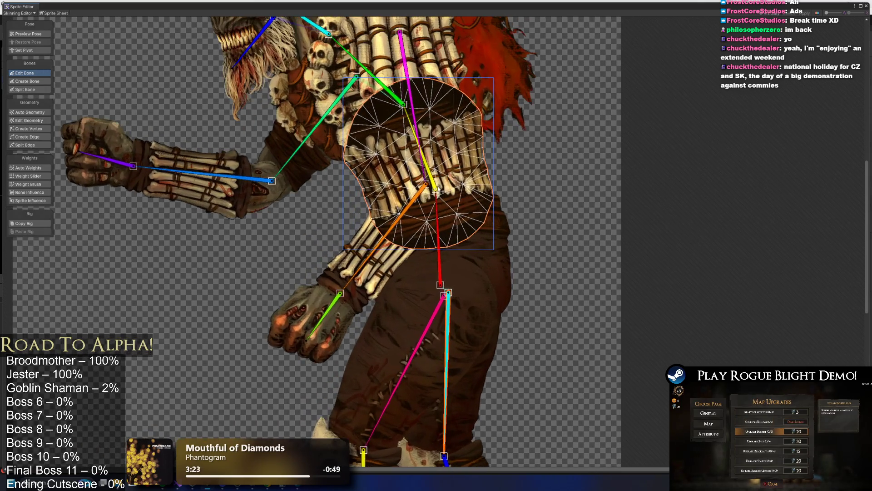
left_click_drag(438, 189, 434, 188)
left_click(565, 147)
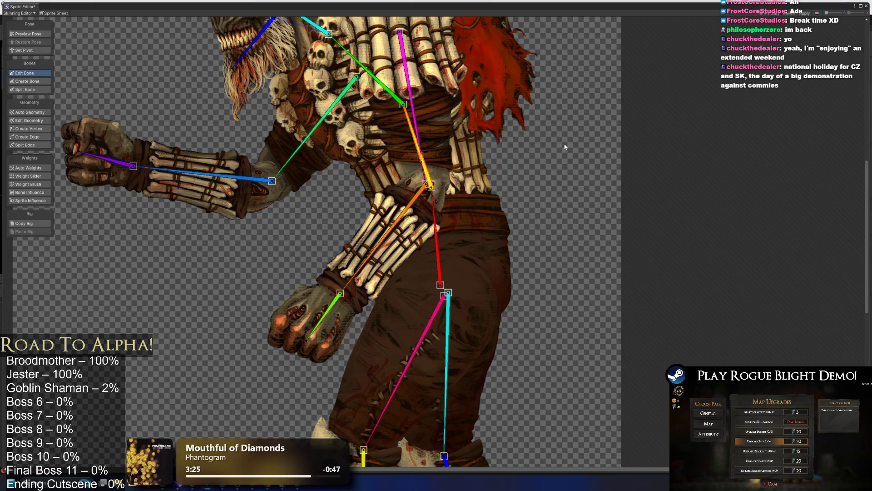
left_click(805, 13)
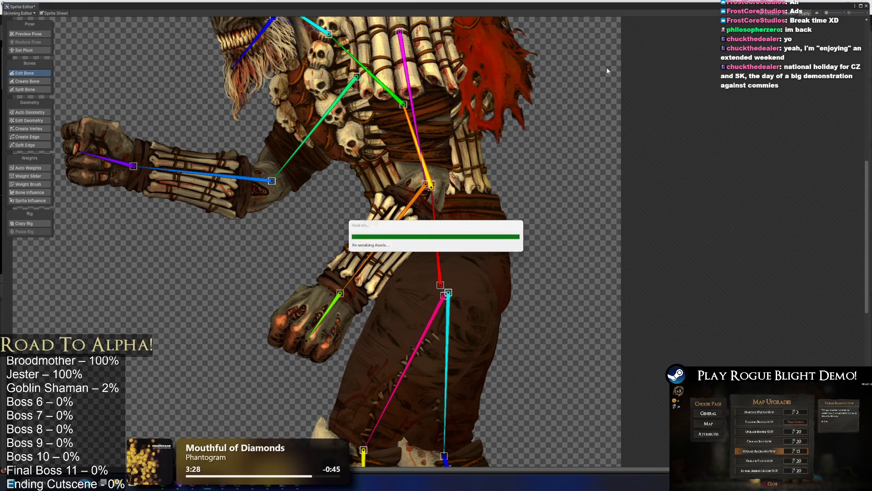
scroll(490, 150, "down", 5)
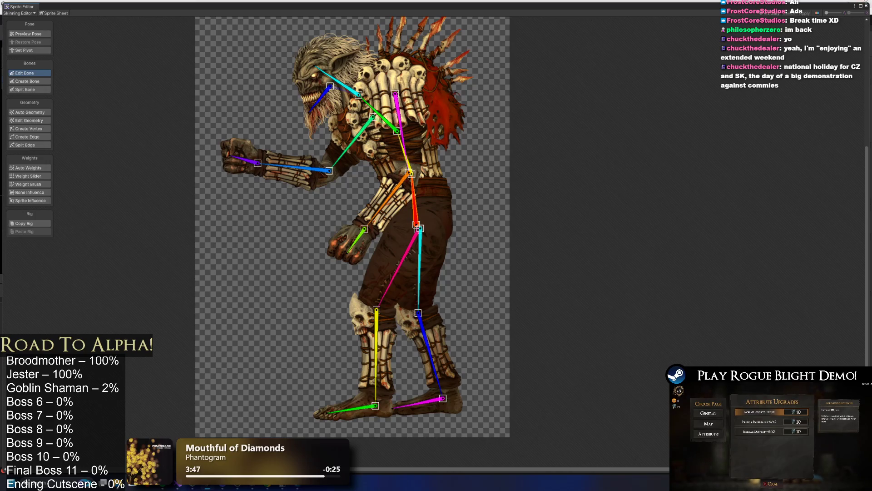
left_click(867, 7)
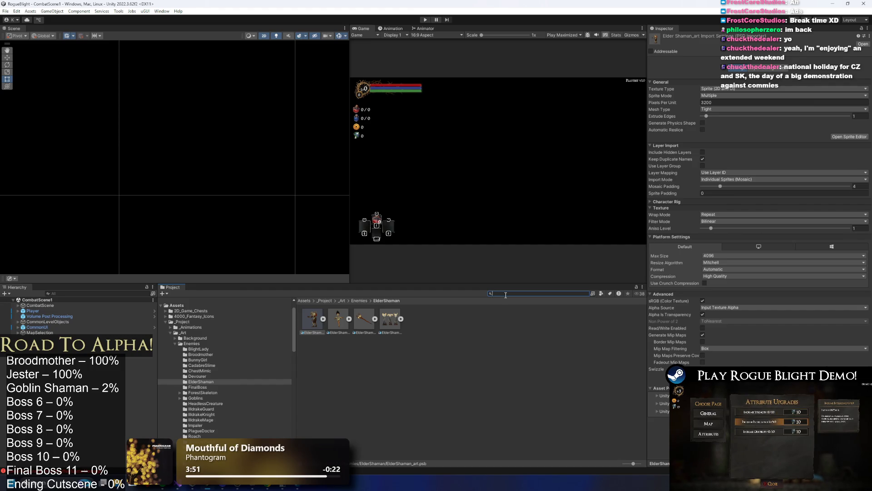
Search assets for 't:brood art' and open the first Broodmother asset in the Sprite Editor.
type("giant spider")
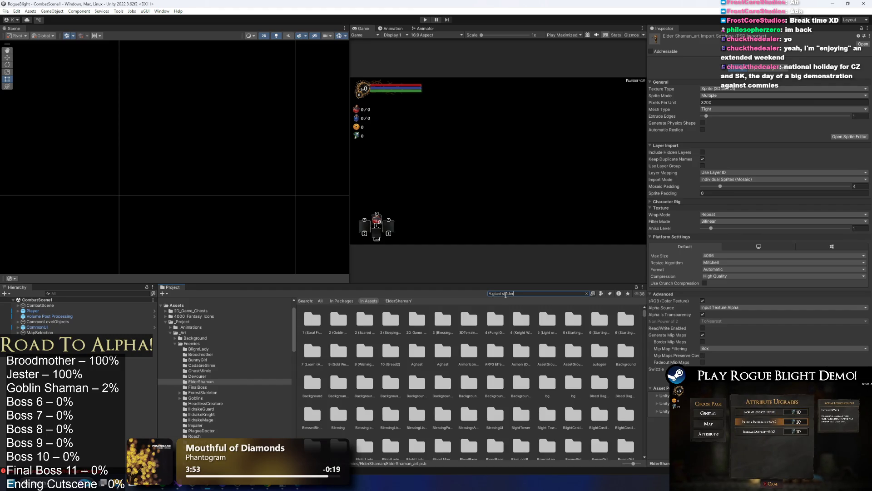
type("brood")
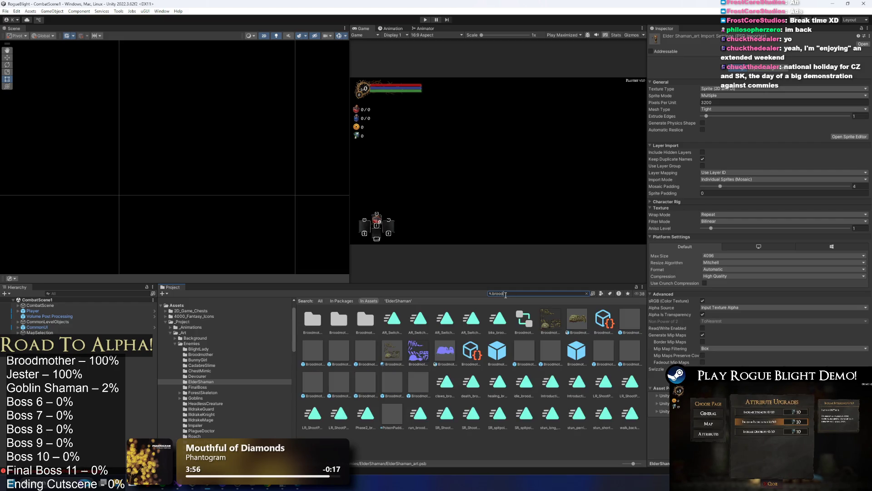
type(" art")
left_click(318, 321)
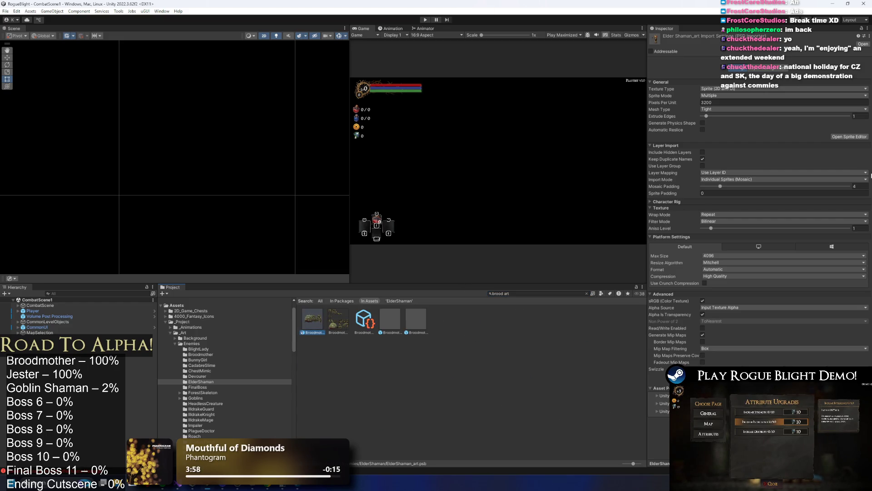
left_click(851, 137)
Switch to the Skinning Editor, preview the Broodmother rig's pose, then close the window.
left_click(28, 13)
left_click(32, 50)
left_click(24, 13)
left_click(28, 42)
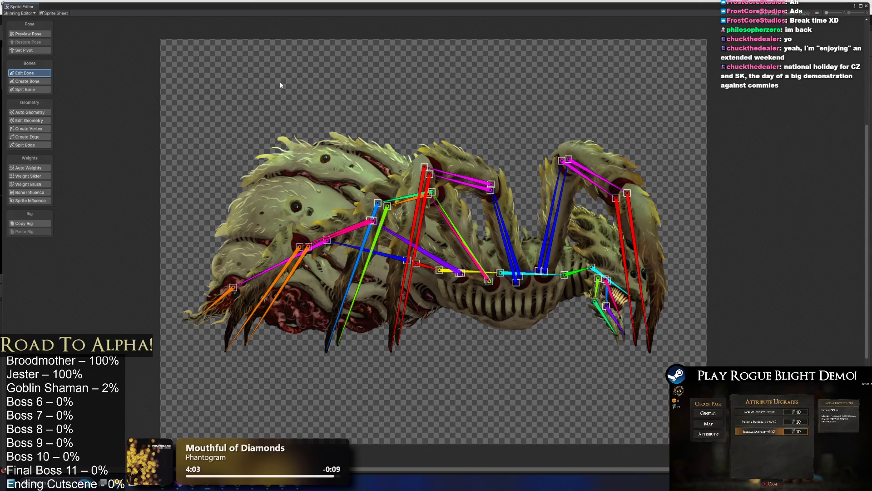
left_click(33, 34)
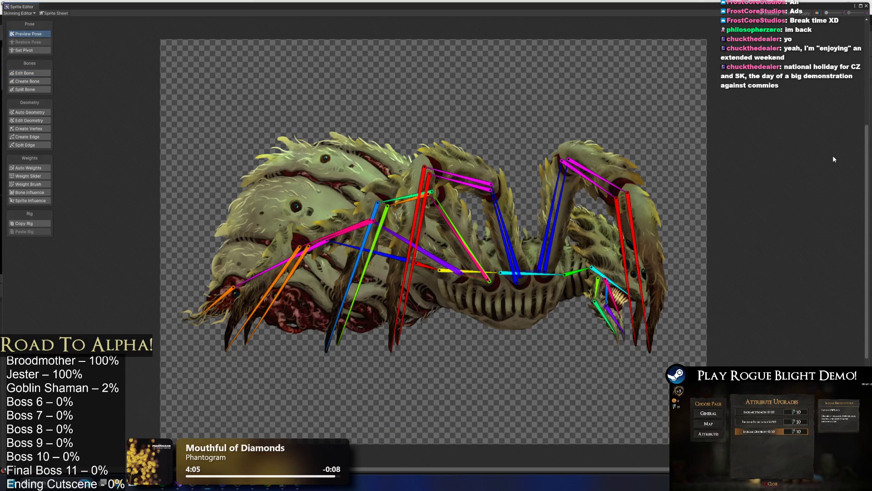
scroll(394, 255, "up", 3)
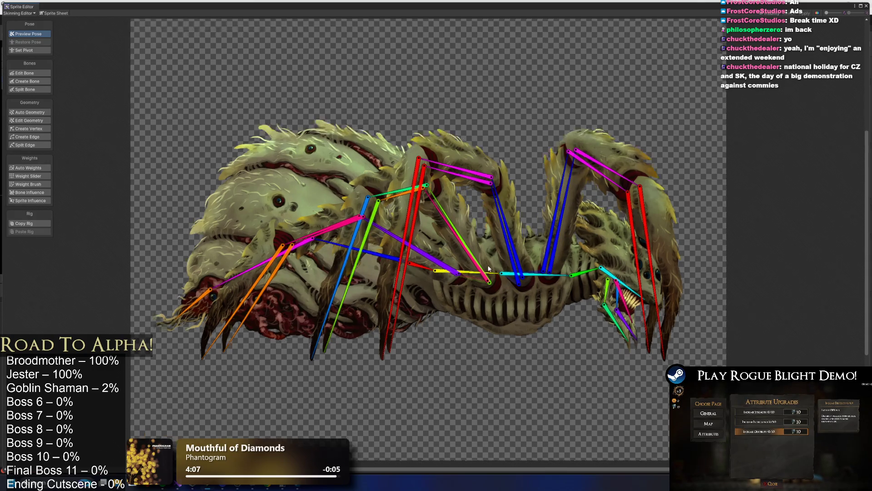
scroll(444, 287, "down", 3)
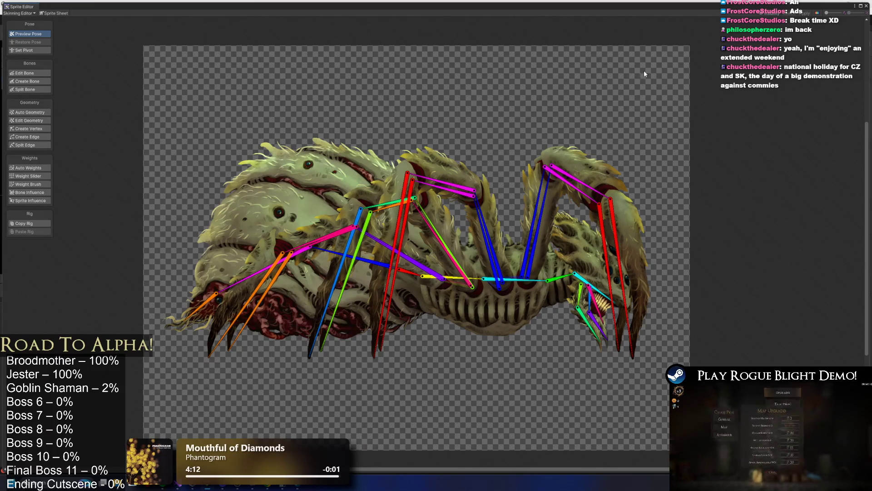
left_click(865, 6)
left_click(511, 326)
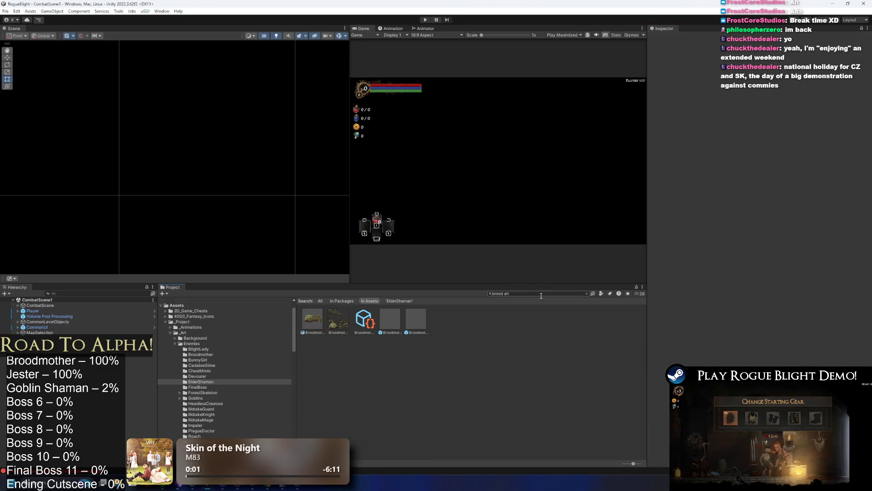
Launch GitHub Desktop to check the 16 changed files, then minimize it and bring up the Twitch browser.
key("super")
type("github")
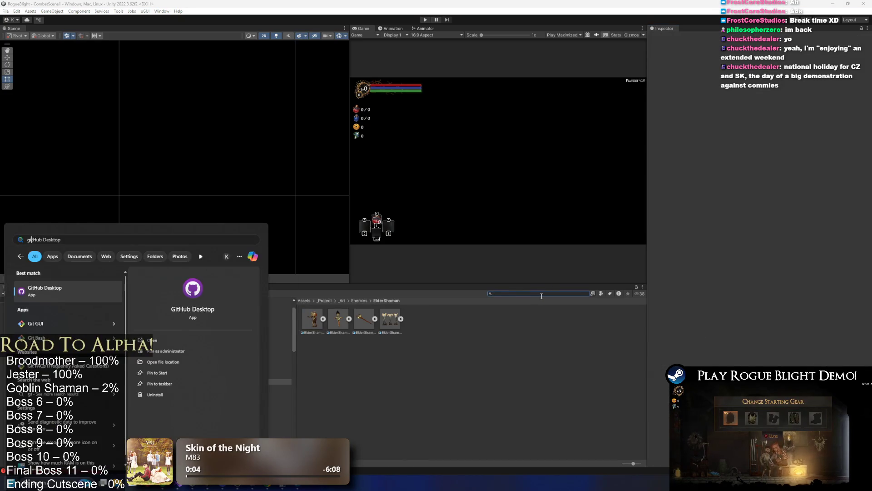
key("Return")
key("super")
type("g")
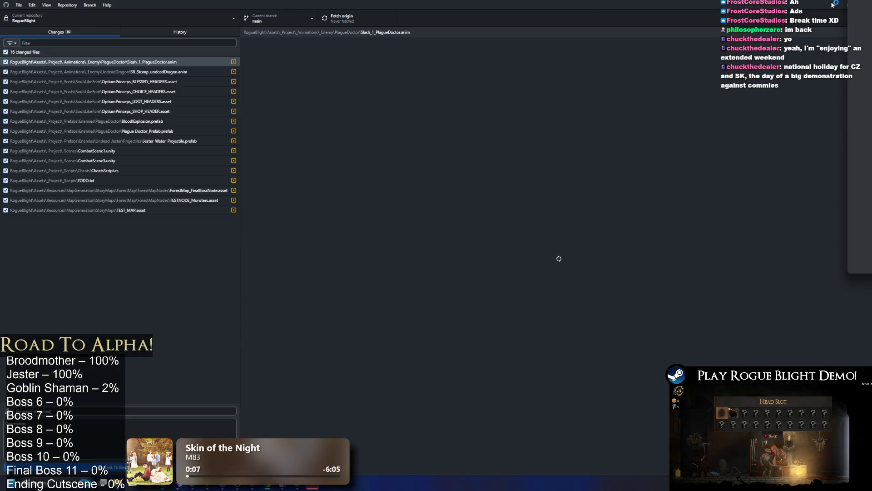
left_click(834, 4)
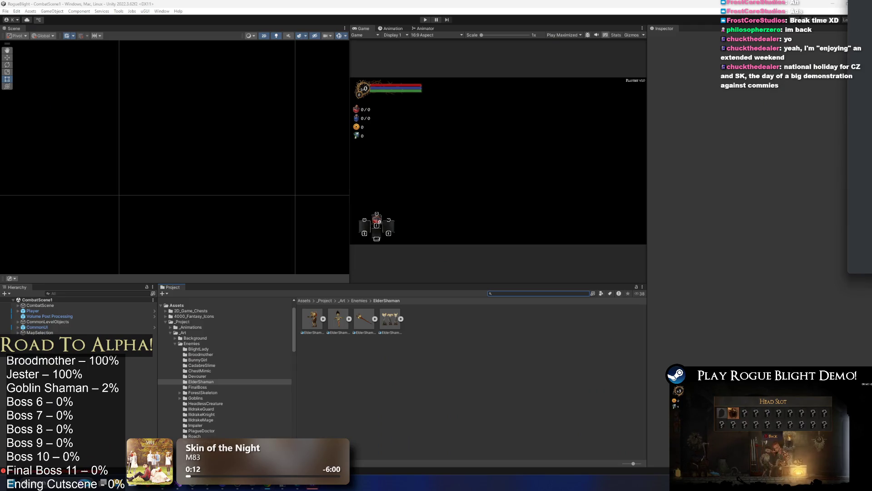
left_click(312, 488)
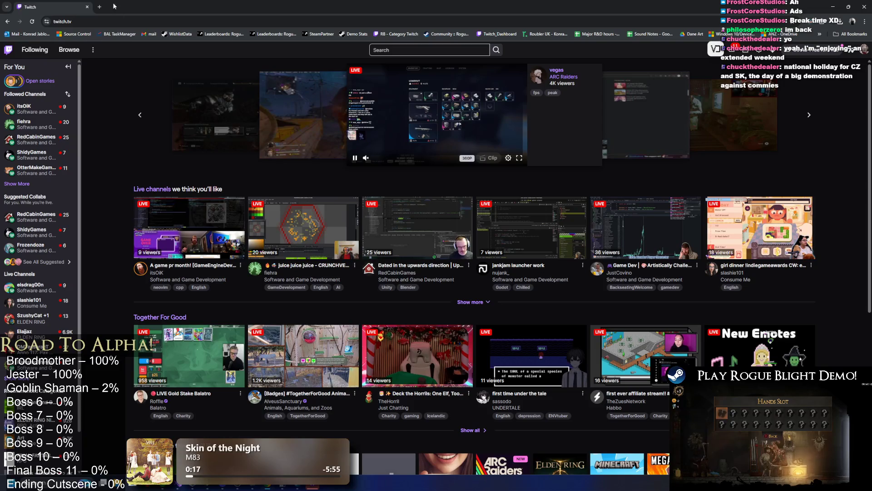
Load the stream's own Twitch channel page from the Chrome address bar.
left_click(81, 22)
type("c")
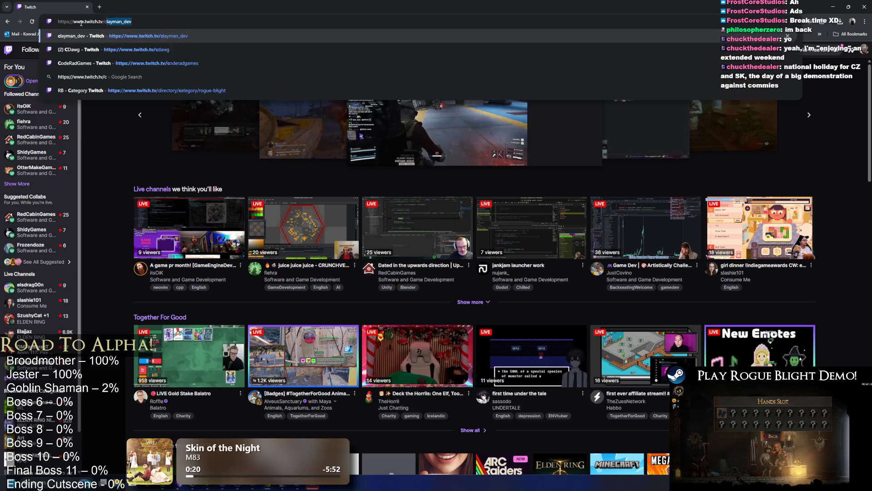
type("o")
key("Return")
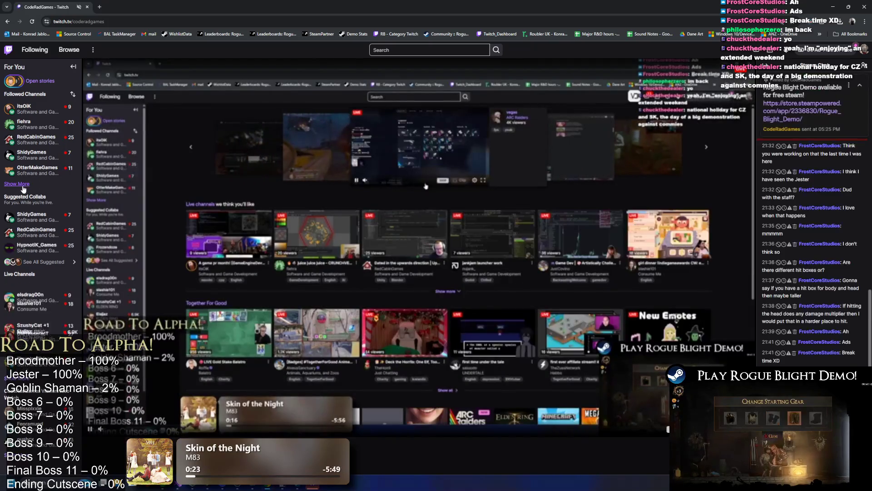
Open a followed channel in a background tab and expand the followed-channels list.
mouse_move(49, 128)
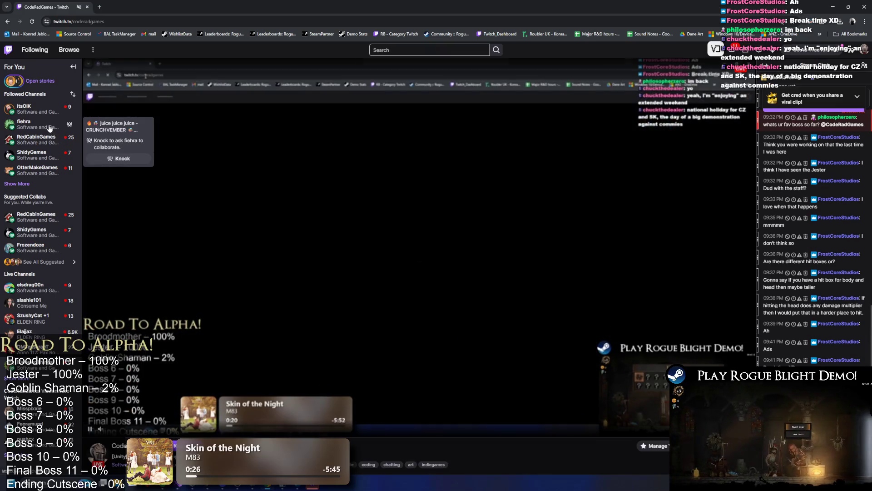
middle_click(49, 128)
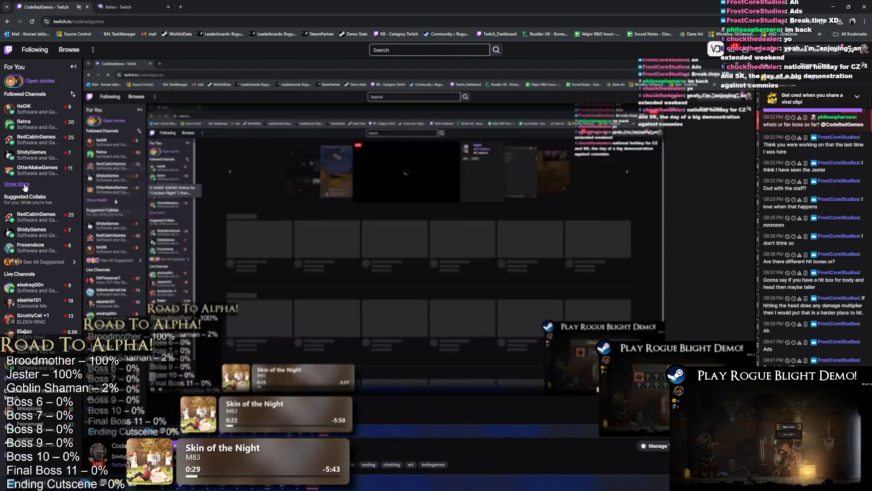
left_click(25, 184)
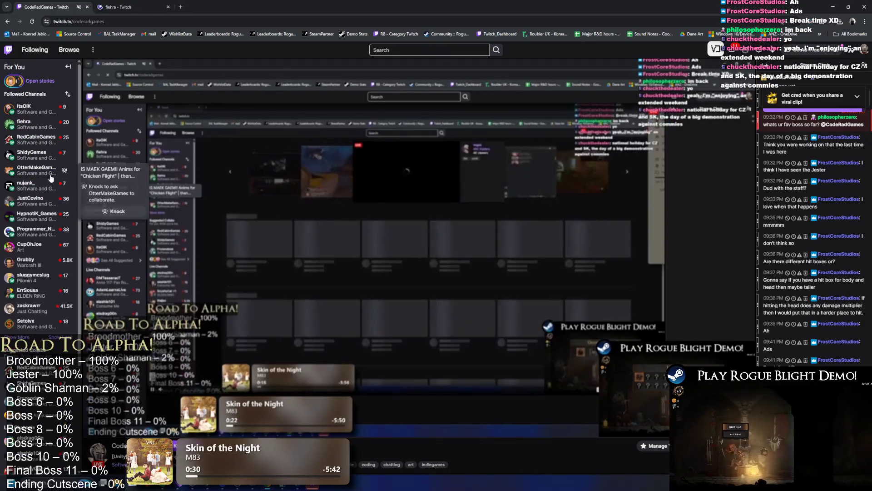